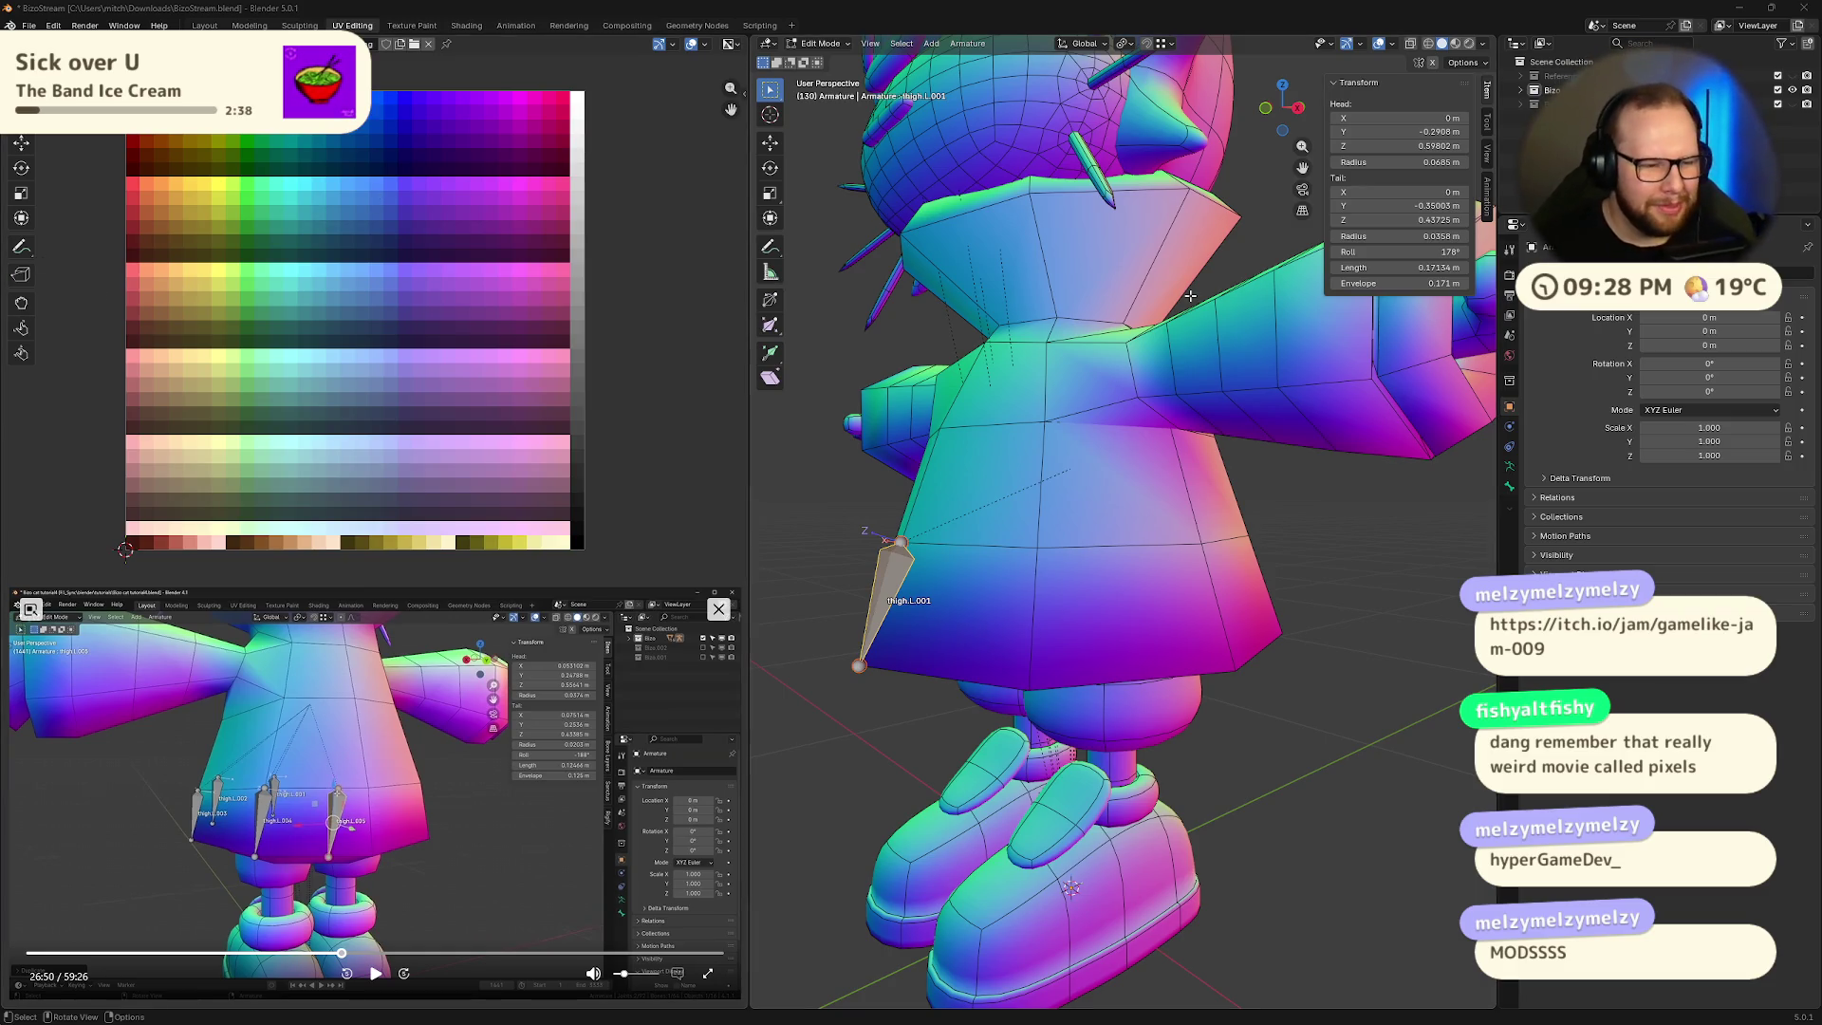
- Duplicate thigh.L.001 into thigh.L.002 on the skirt and move its top joint into place
{"action": "mouse_move", "coordinate": [977, 525]}
{"action": "middle_mouse_down"}
{"action": "mouse_move", "coordinate": [1021, 486]}
{"action": "mouse_move", "coordinate": [995, 611]}
{"action": "middle_mouse_up"}
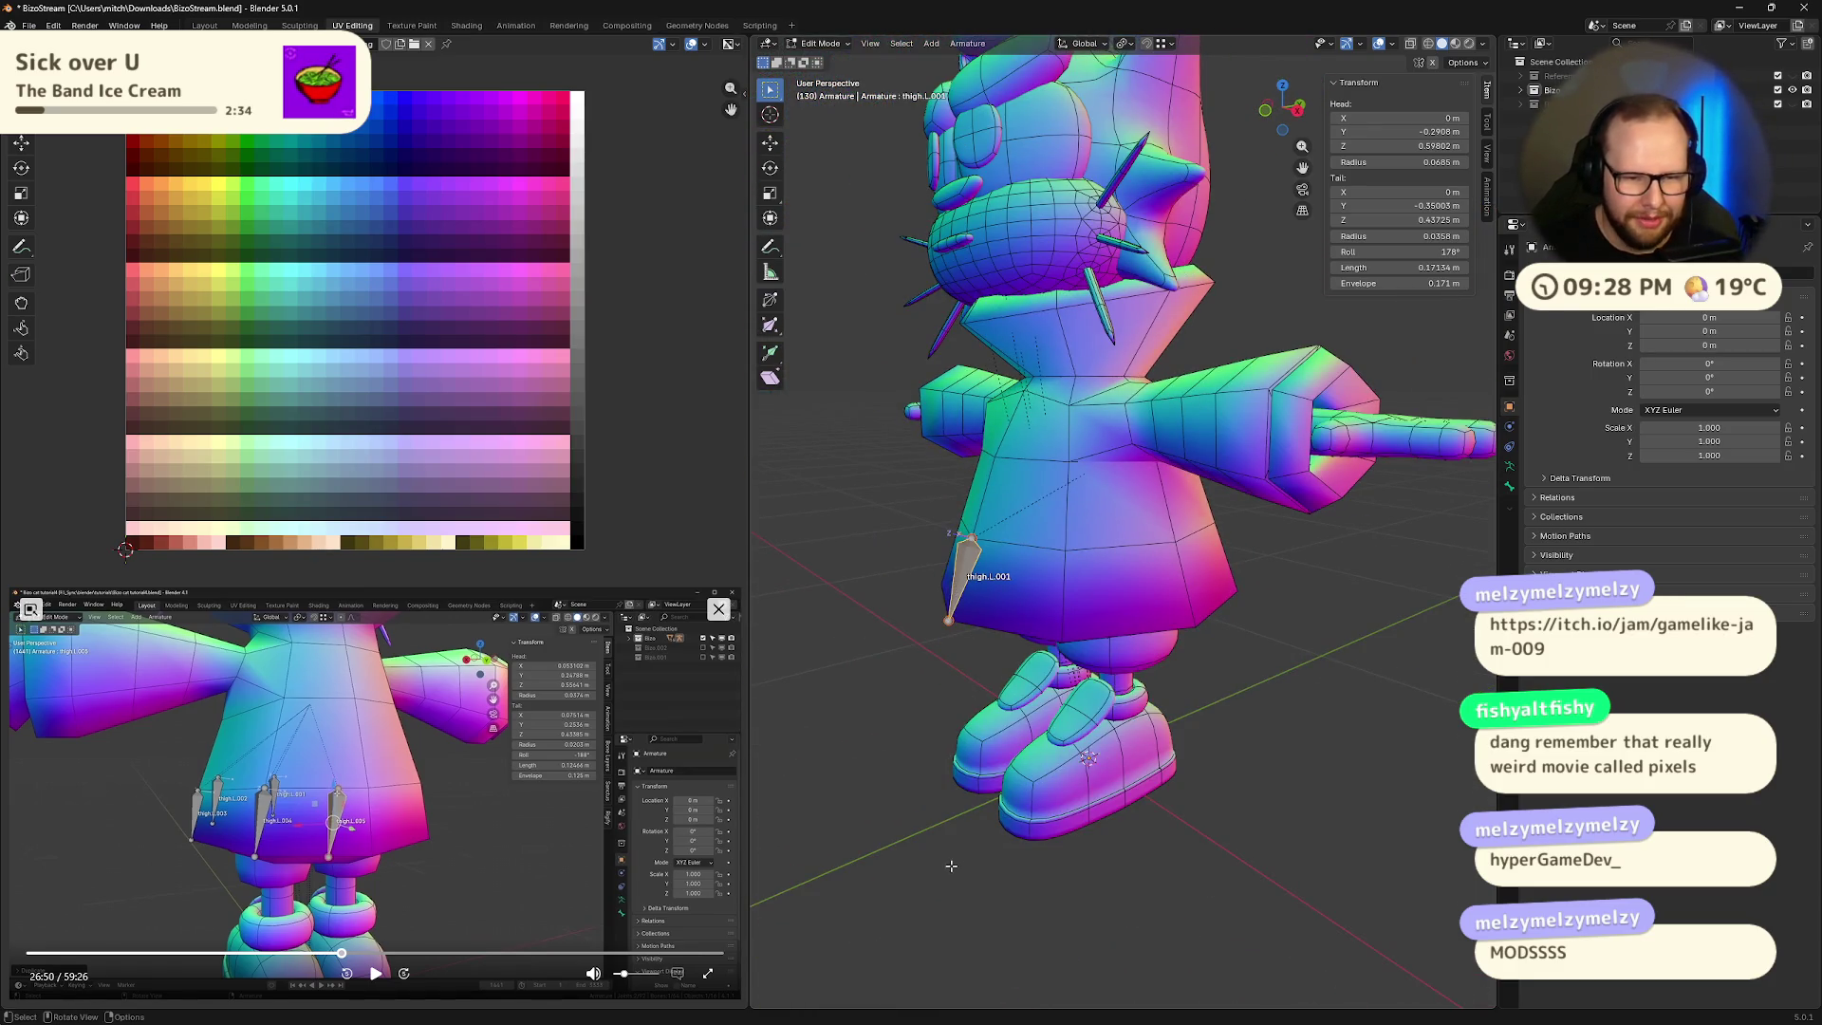
{"action": "key", "text": "shift+d"}
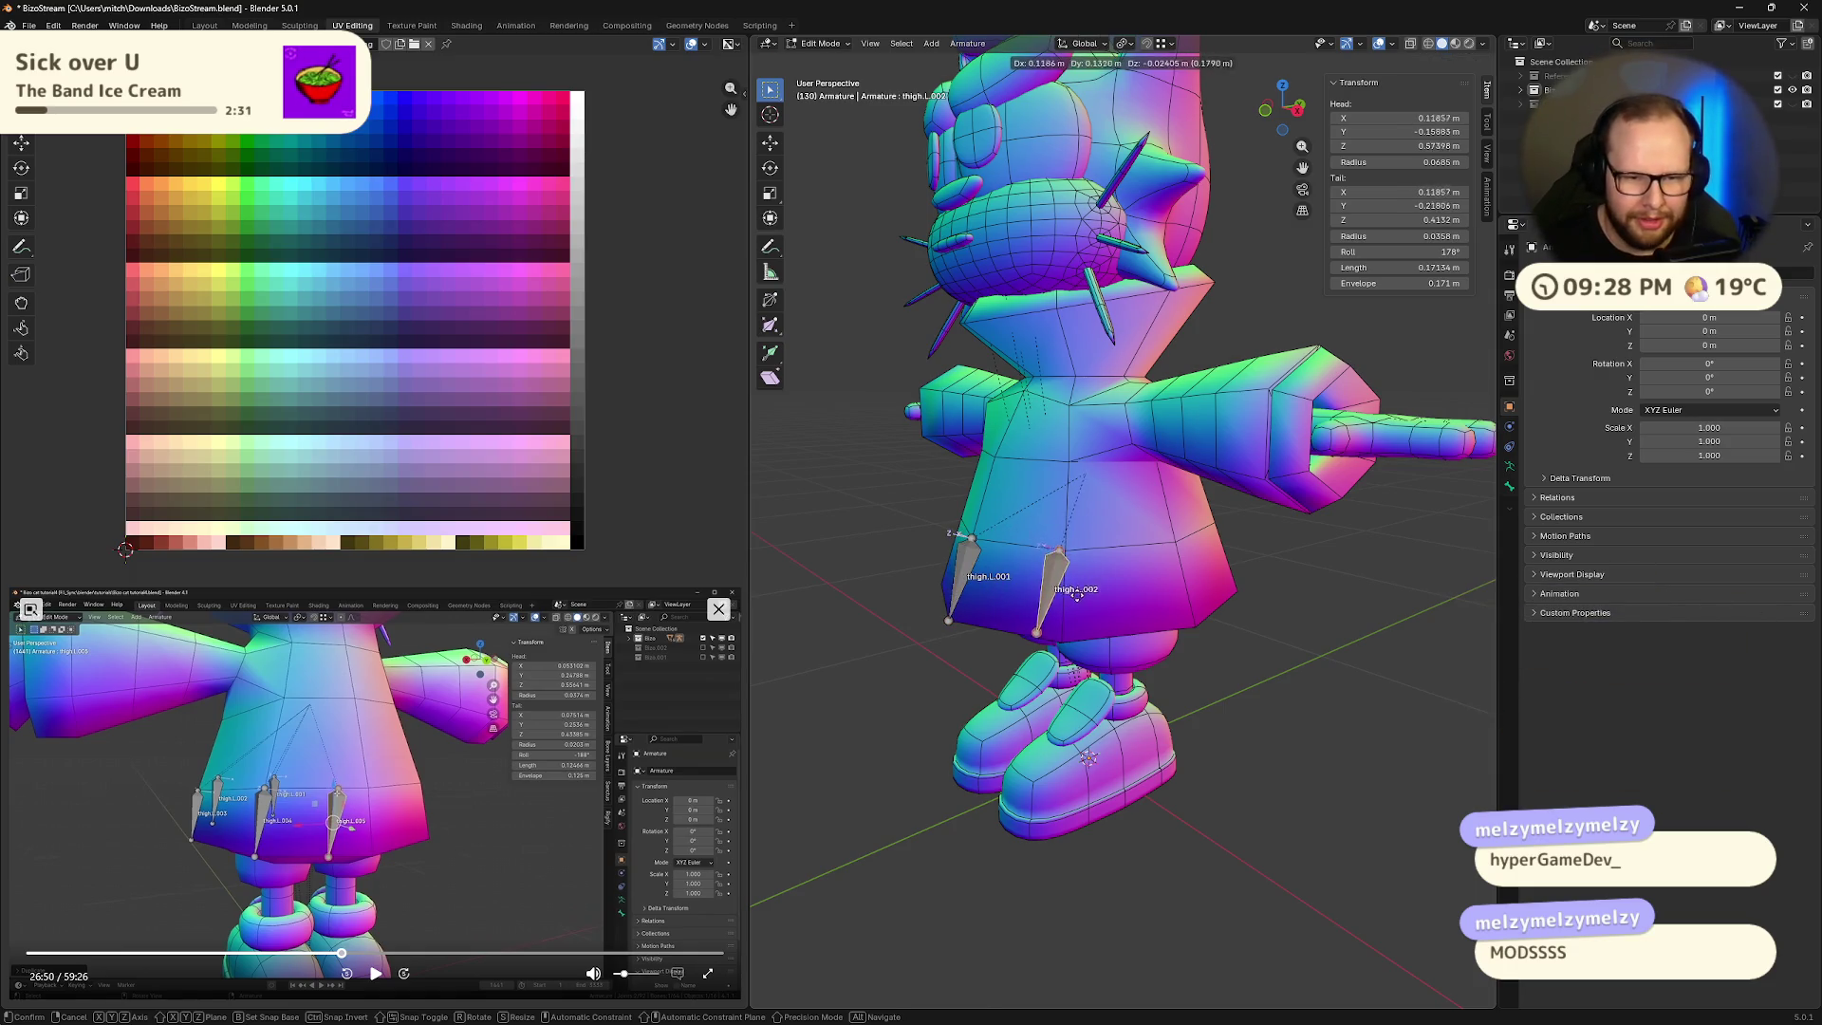
{"action": "left_click", "coordinate": [1060, 569]}
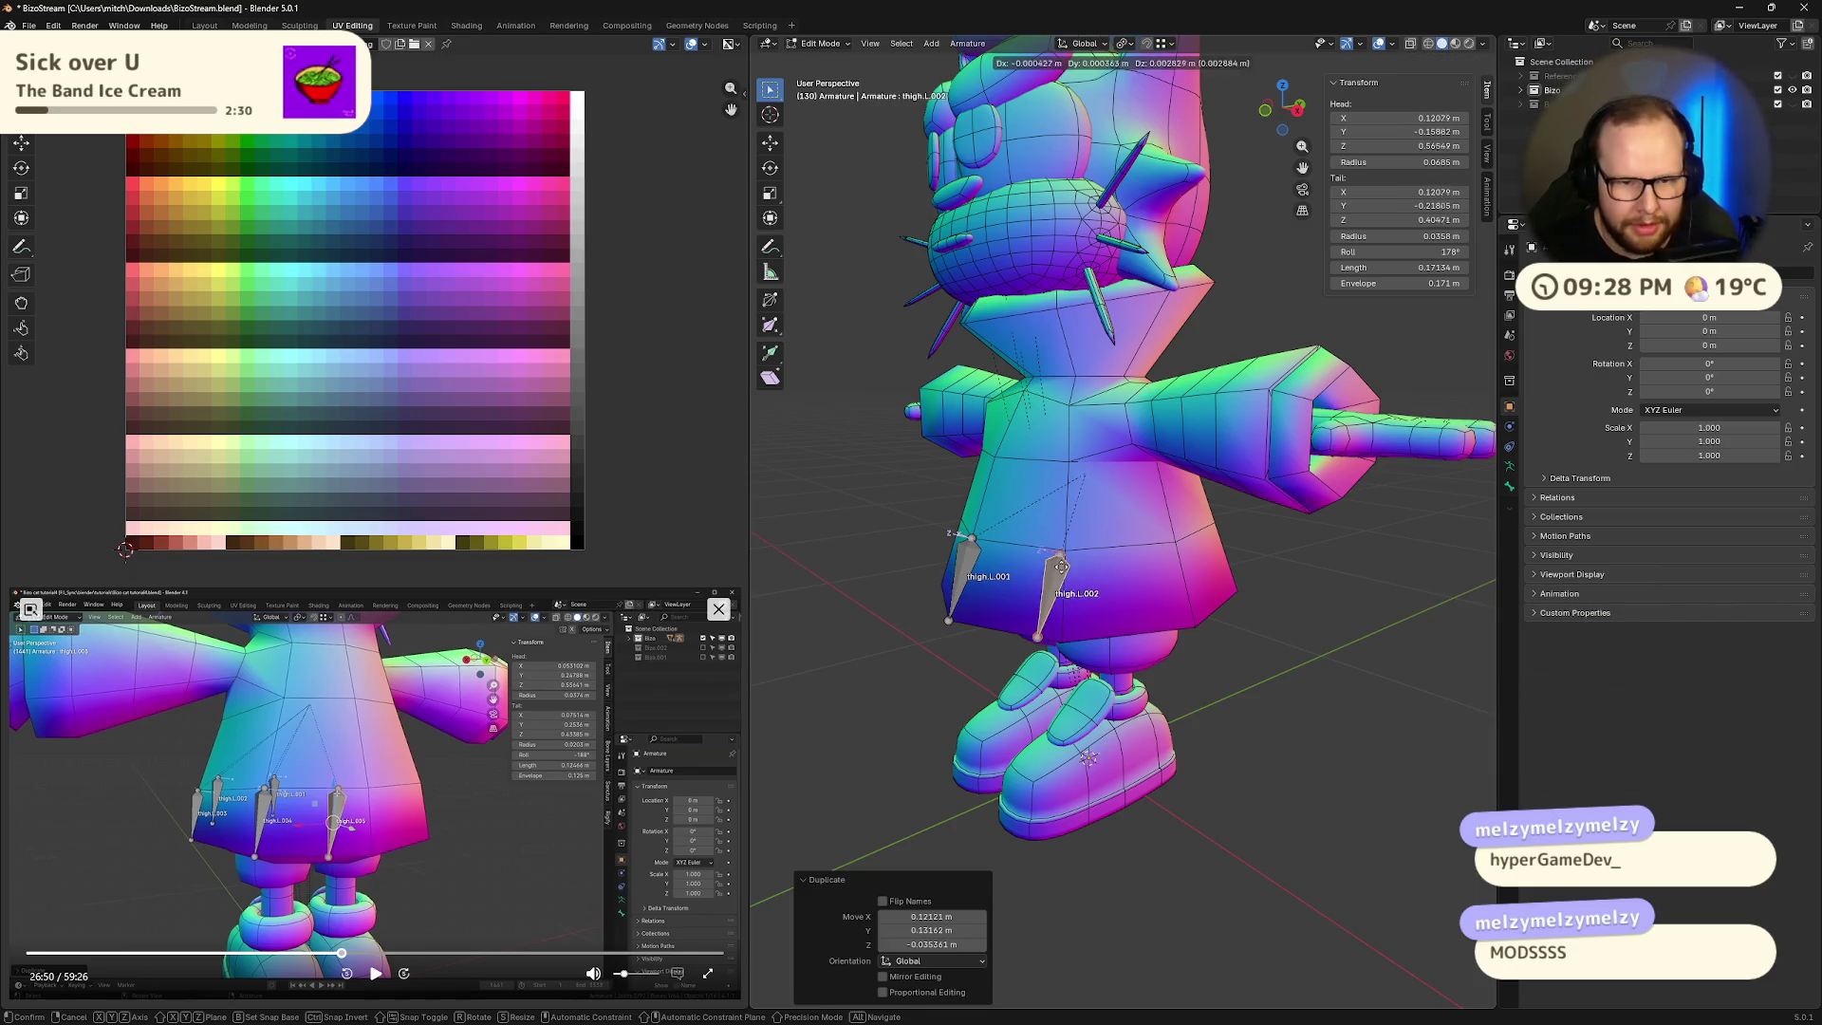
{"action": "left_click", "coordinate": [1073, 657]}
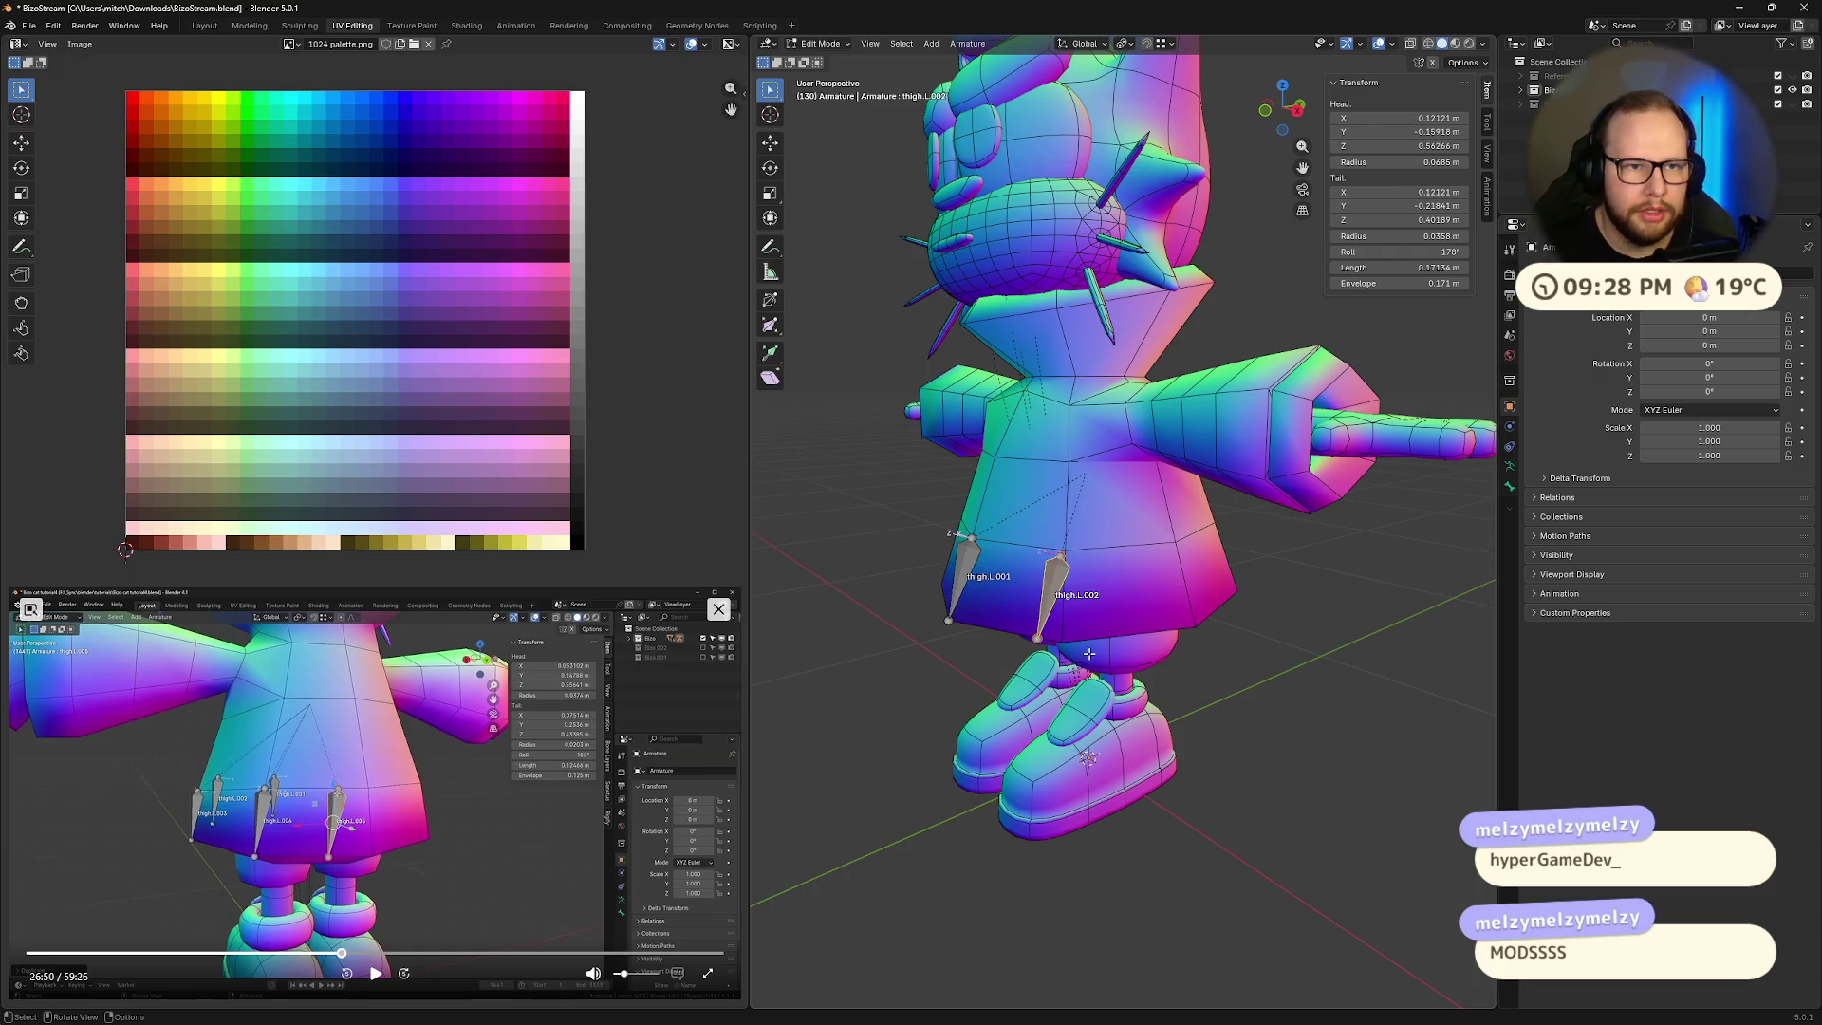
{"action": "scroll", "coordinate": [1072, 657], "scroll_direction": "up", "scroll_amount": 5}
{"action": "left_click", "coordinate": [969, 624]}
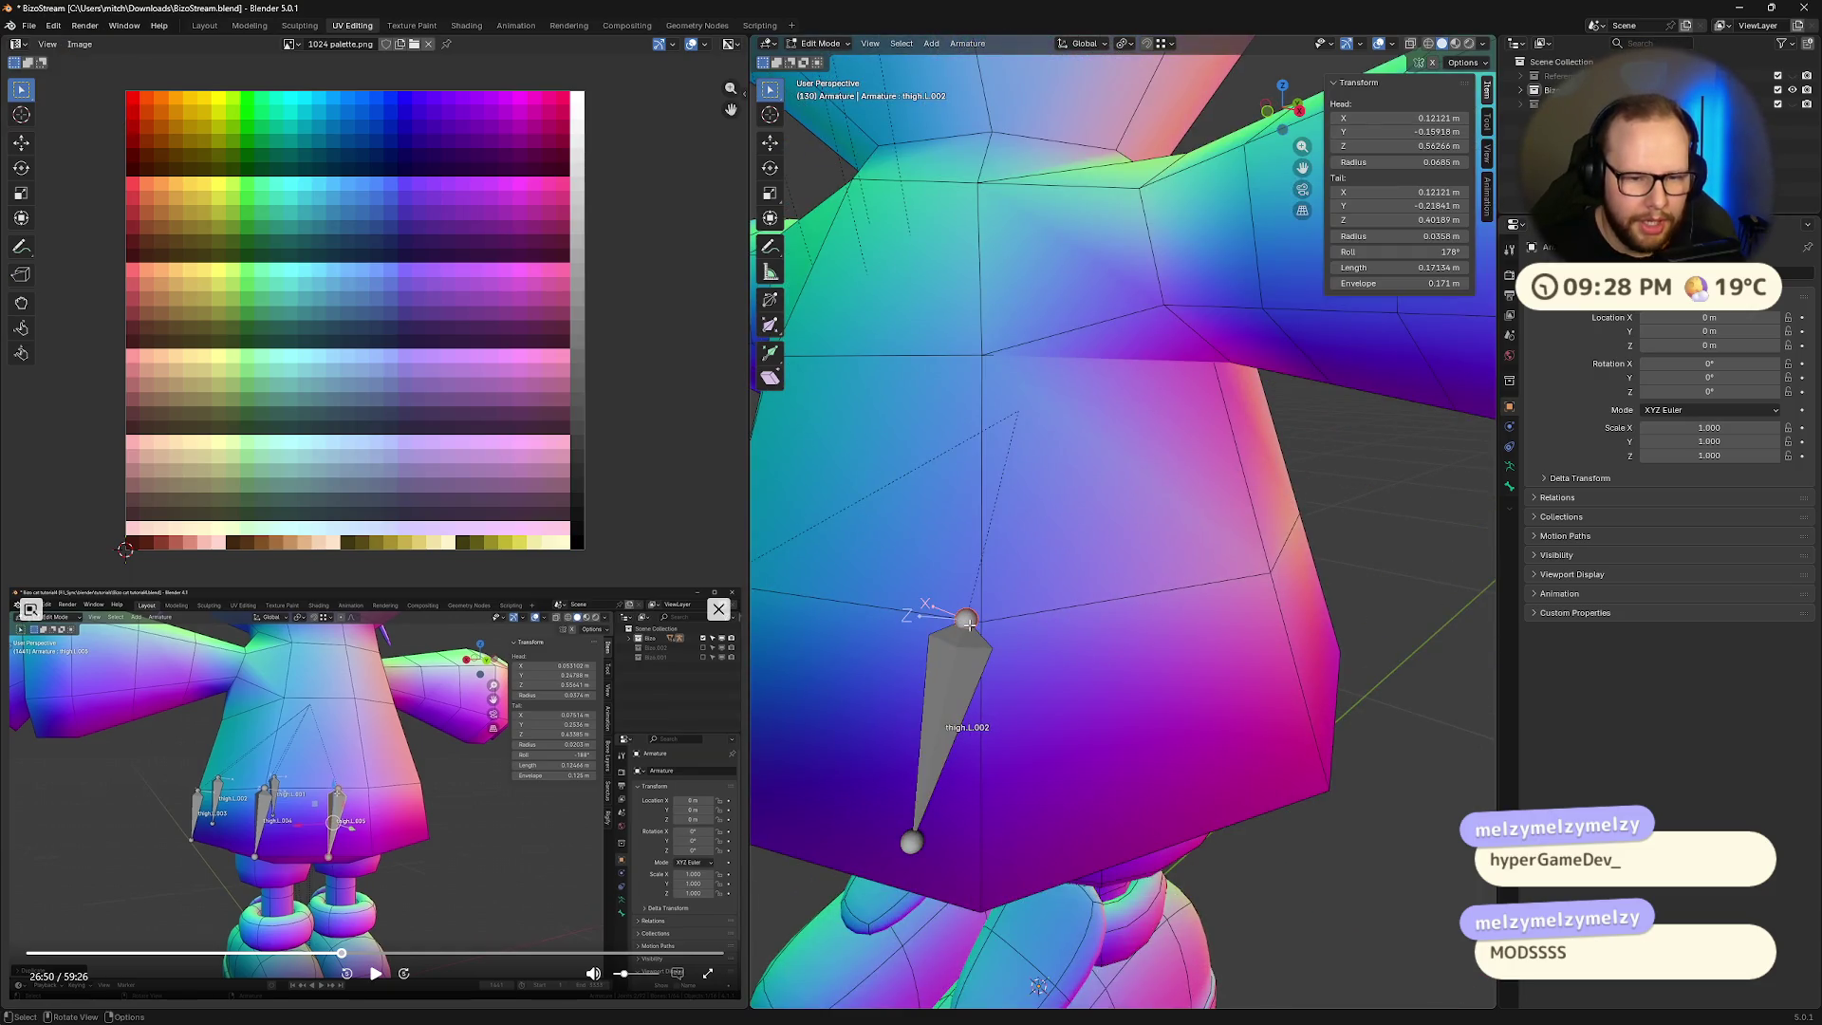
{"action": "key", "text": "g"}
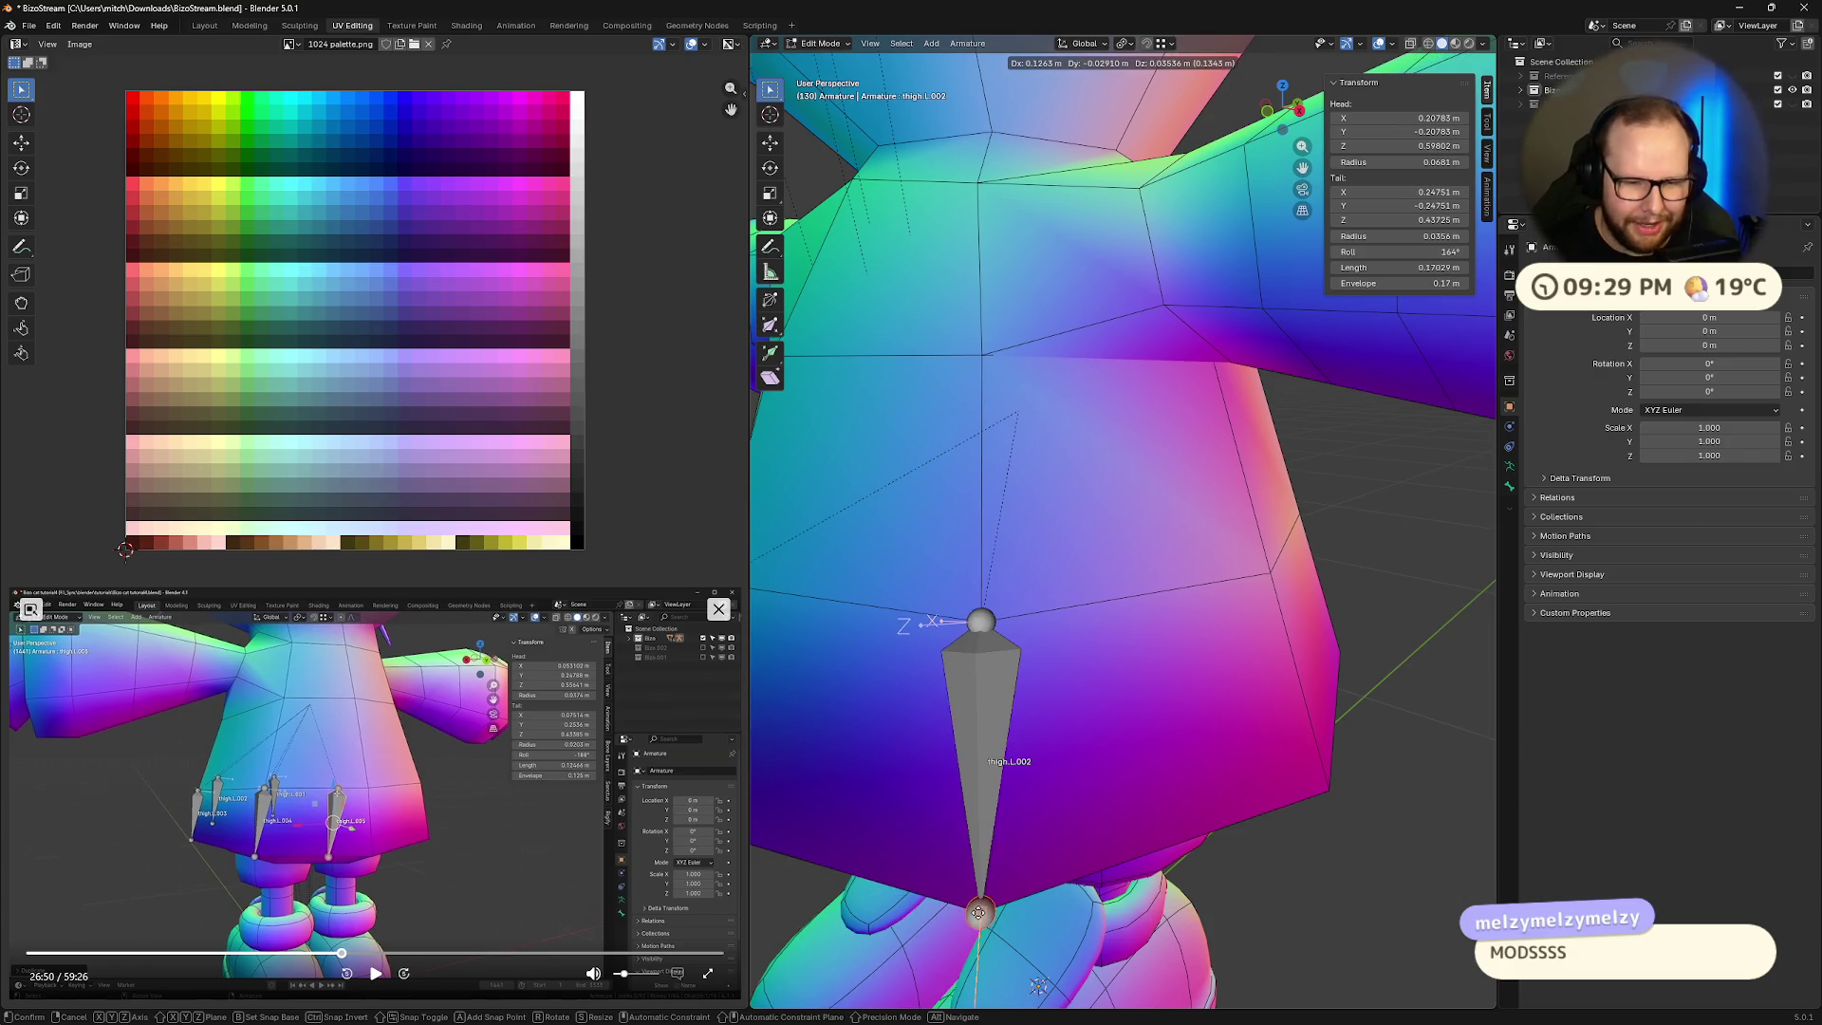
{"action": "left_click", "coordinate": [974, 921]}
{"action": "scroll", "coordinate": [987, 759], "scroll_direction": "down", "scroll_amount": 5}
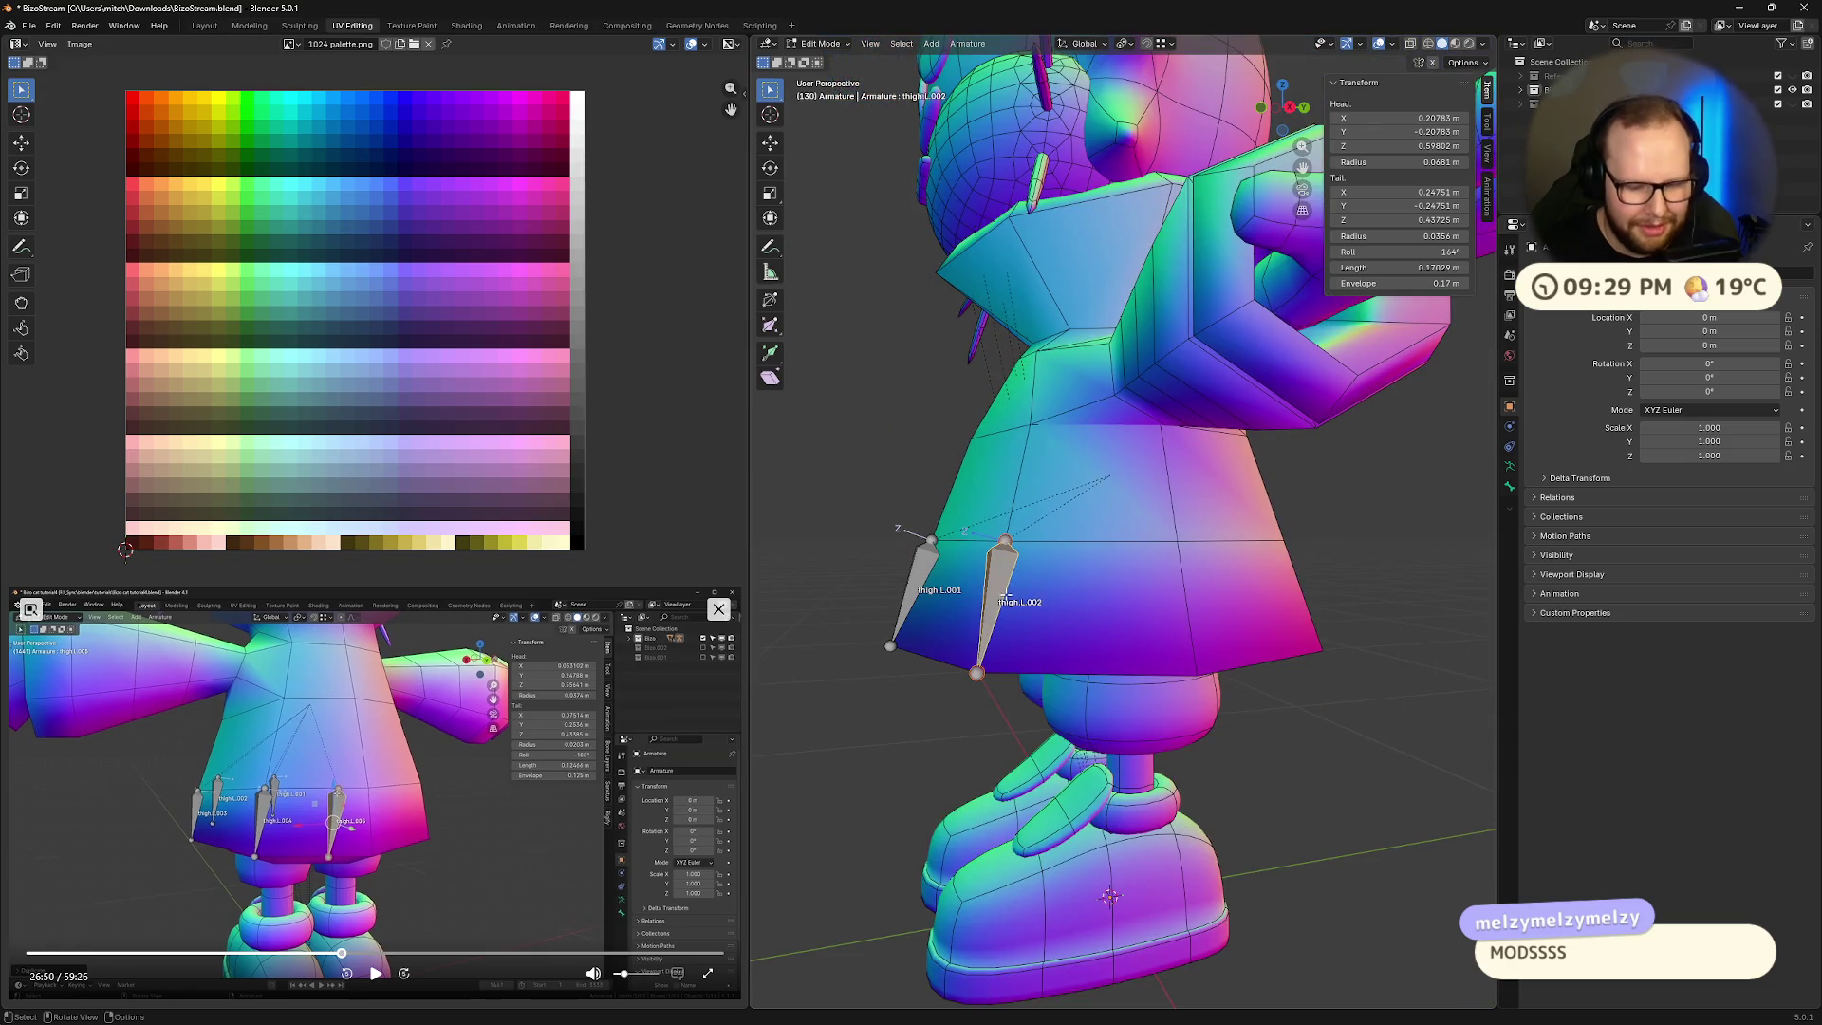
- Duplicate into thigh.L.003 further right, raising its top joint and sliding its lower end along the hem
{"action": "key", "text": "shift+d"}
{"action": "left_click", "coordinate": [1185, 598]}
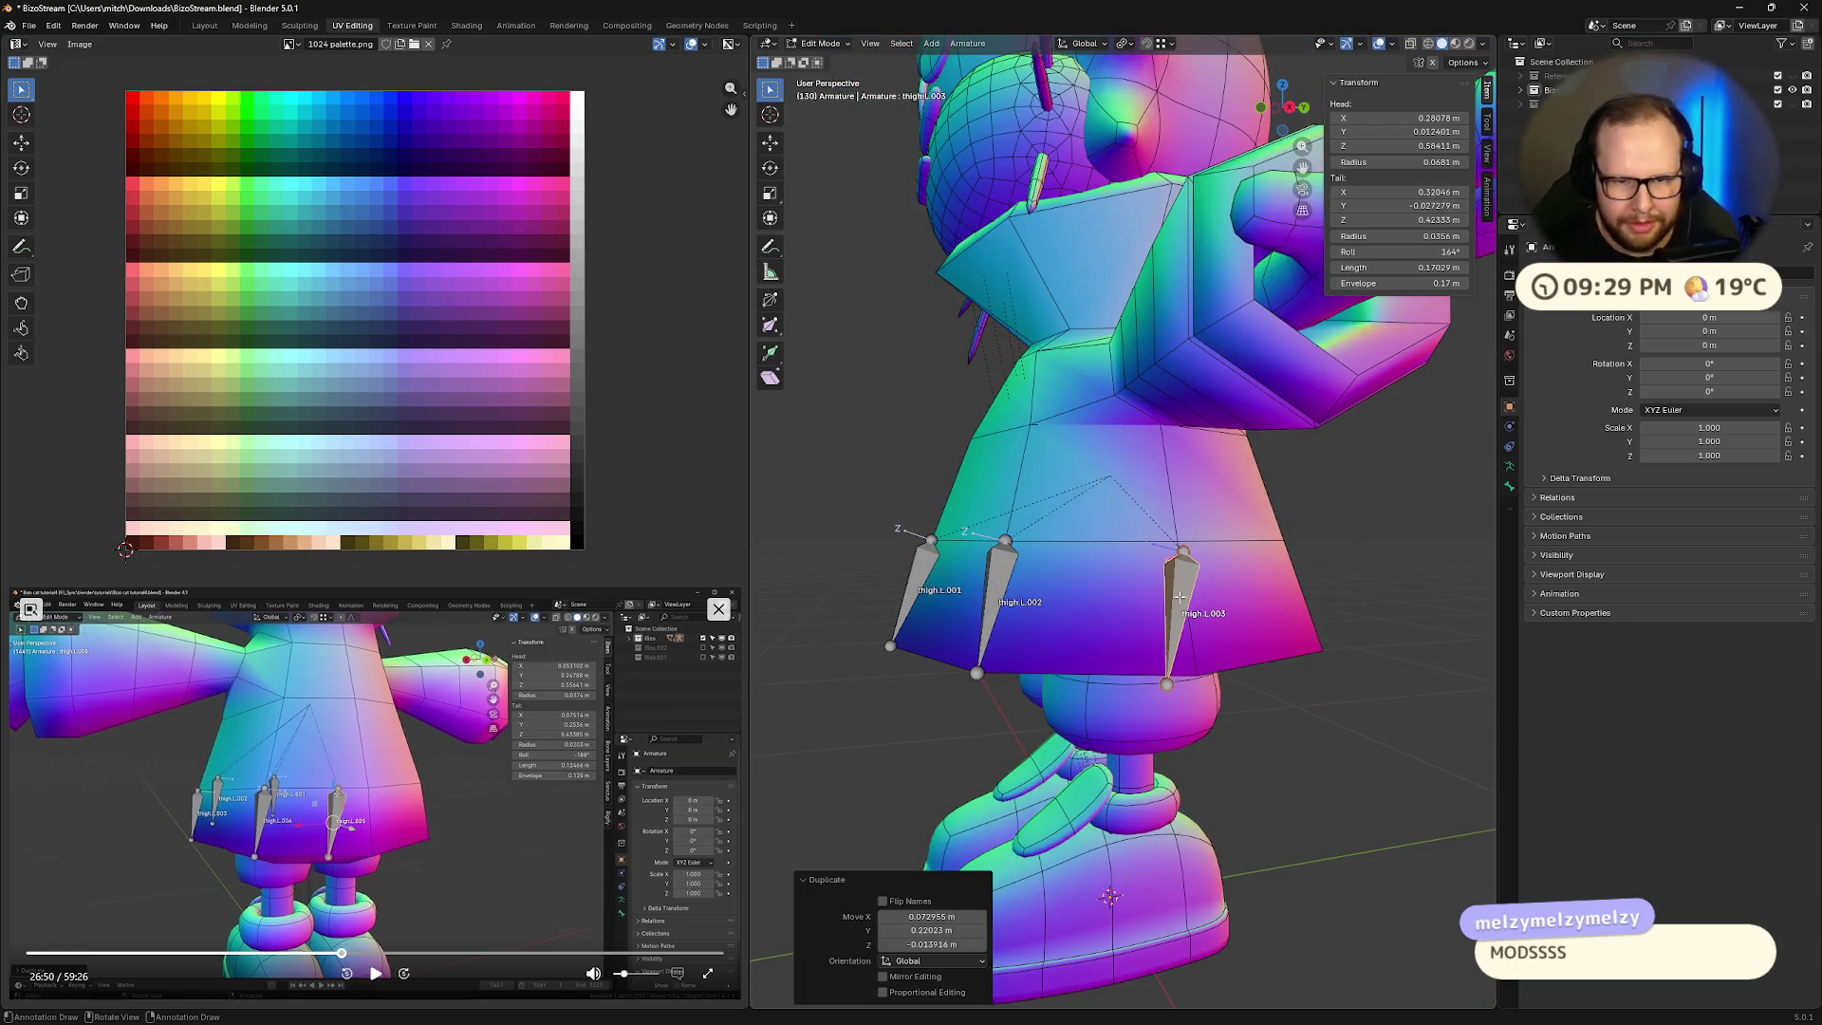
{"action": "key", "text": "g"}
{"action": "left_click", "coordinate": [1178, 541]}
{"action": "left_click", "coordinate": [1166, 685]}
{"action": "key", "text": "g"}
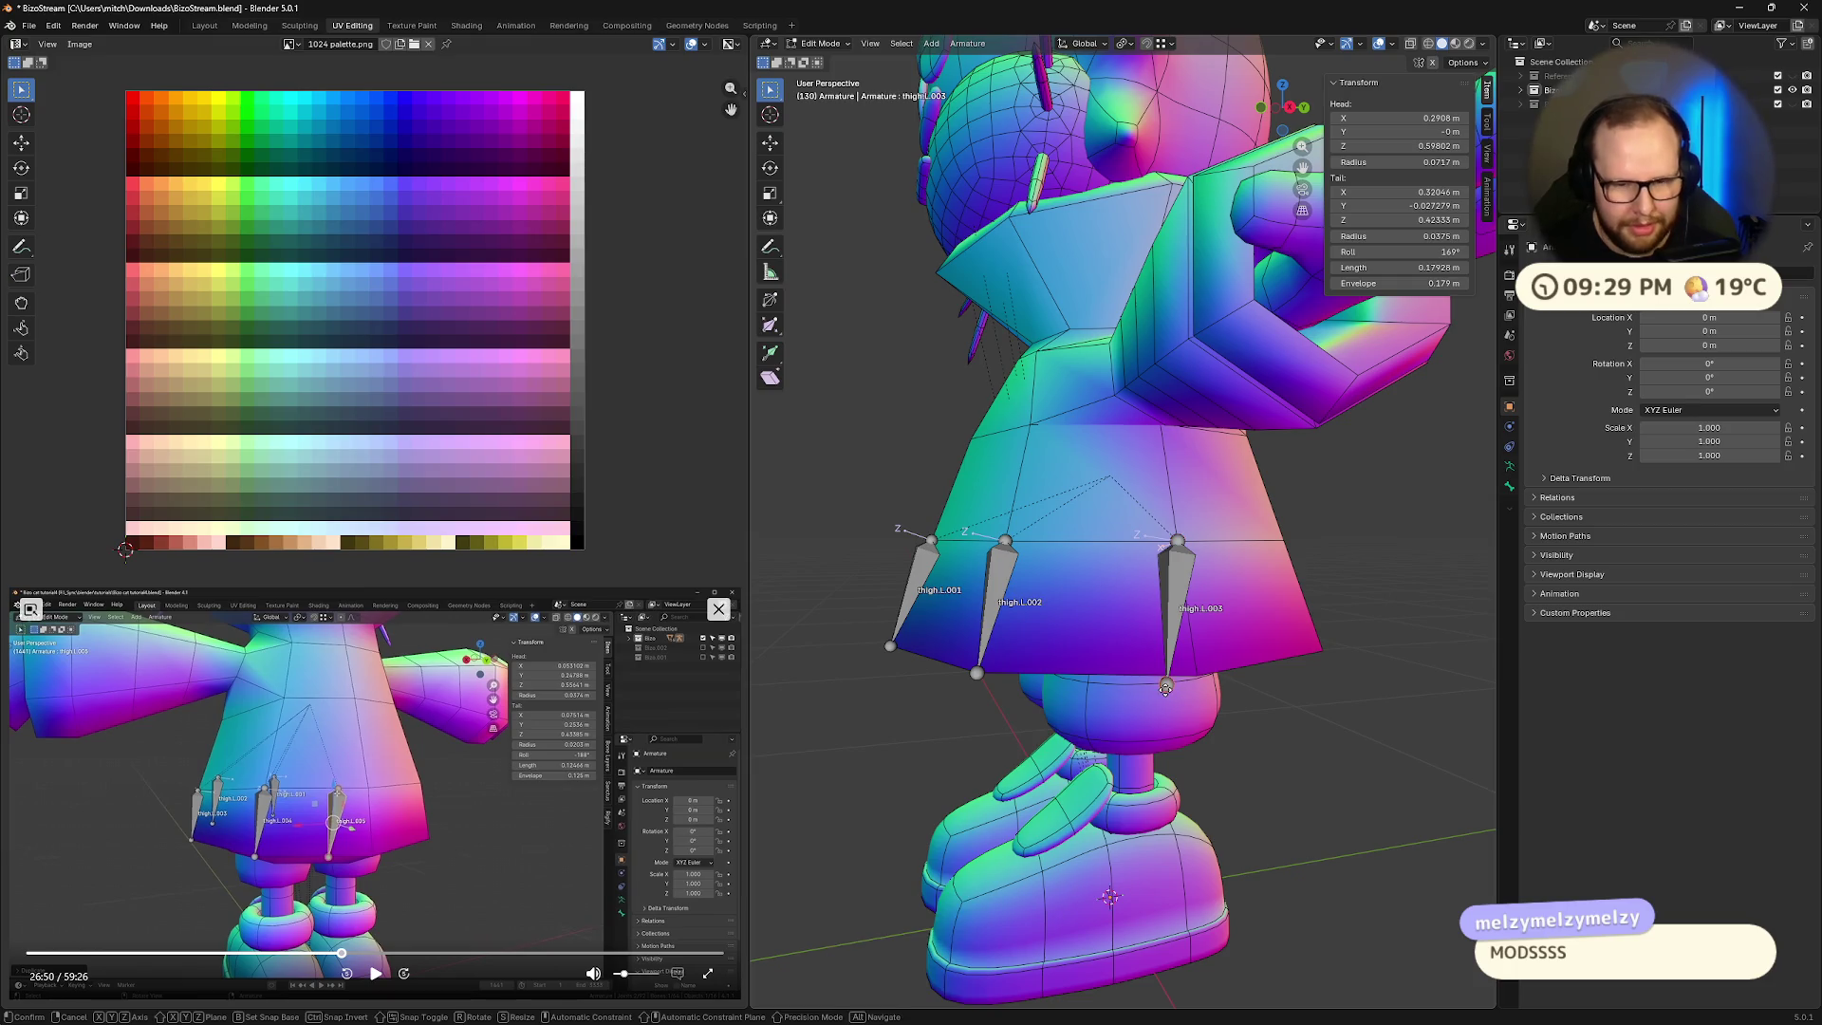
{"action": "left_click", "coordinate": [1197, 676]}
{"action": "middle_click_drag", "start_coordinate": [1345, 677], "coordinate": [1234, 681]}
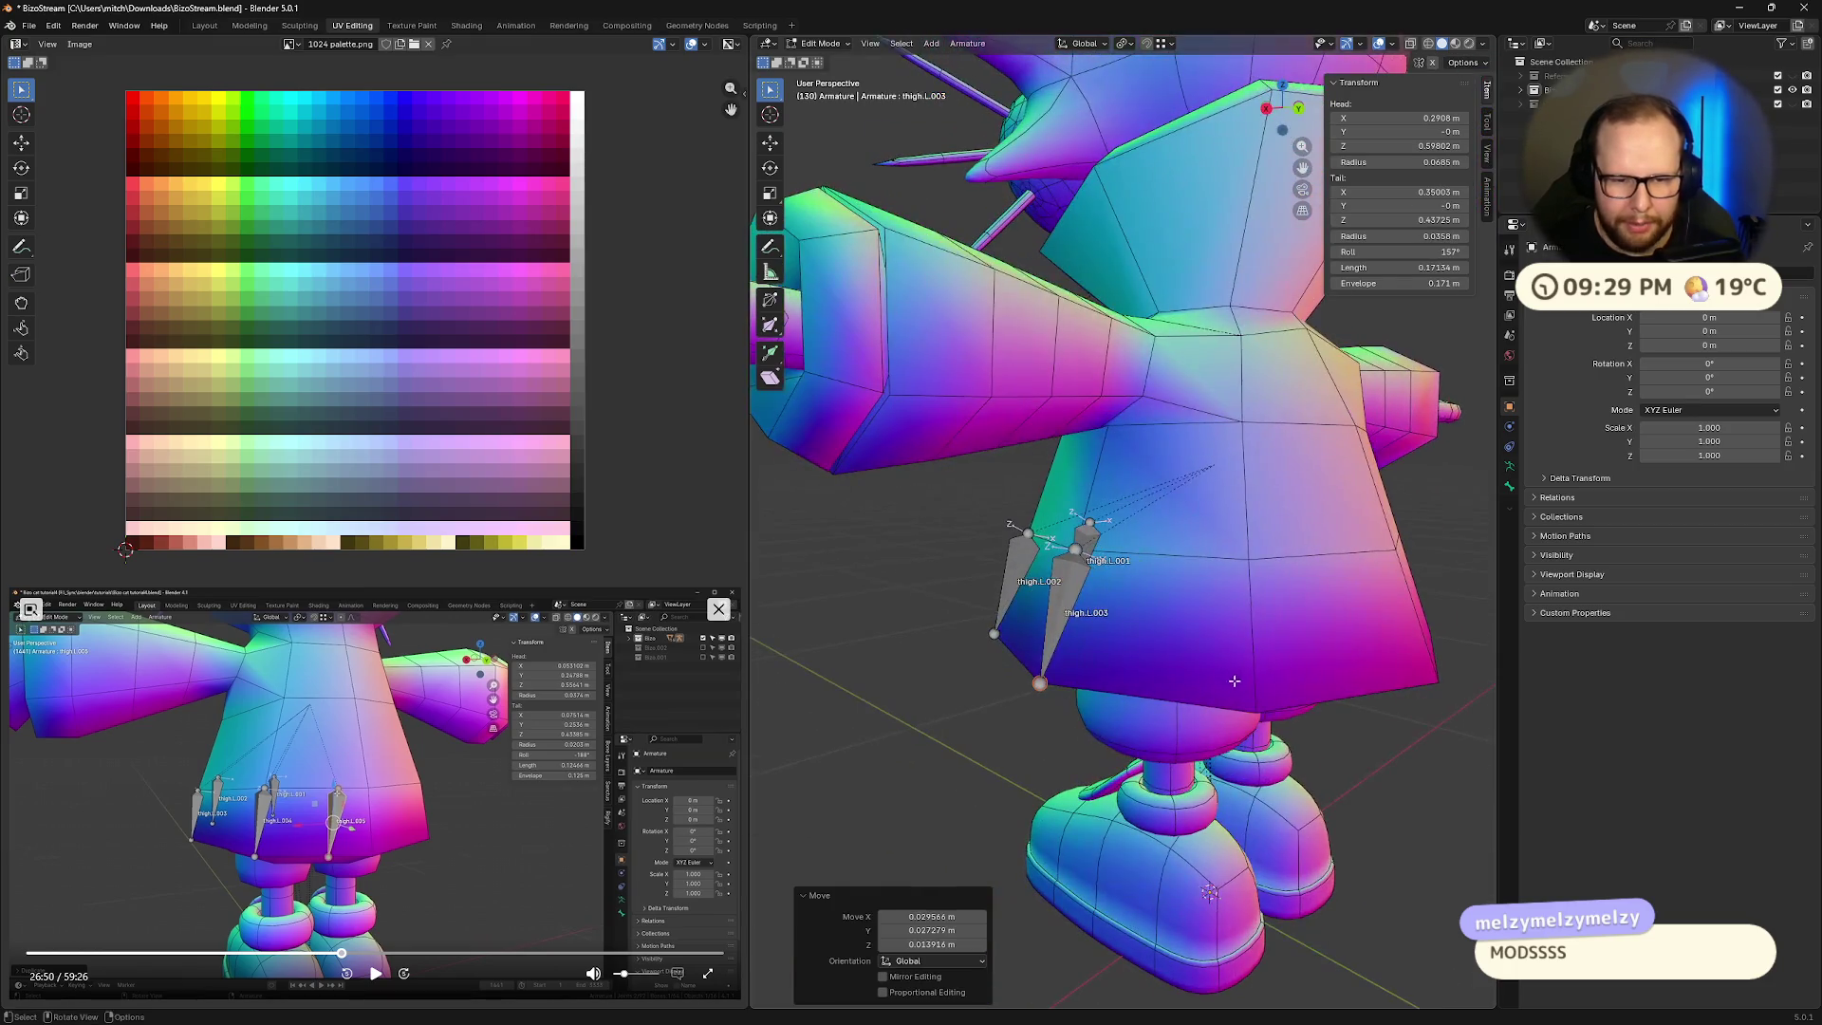
- Duplicate thigh.L.003 into thigh.L.004, fitting its top joint to the waist and its lower end to the hem
{"action": "left_click", "coordinate": [1069, 595]}
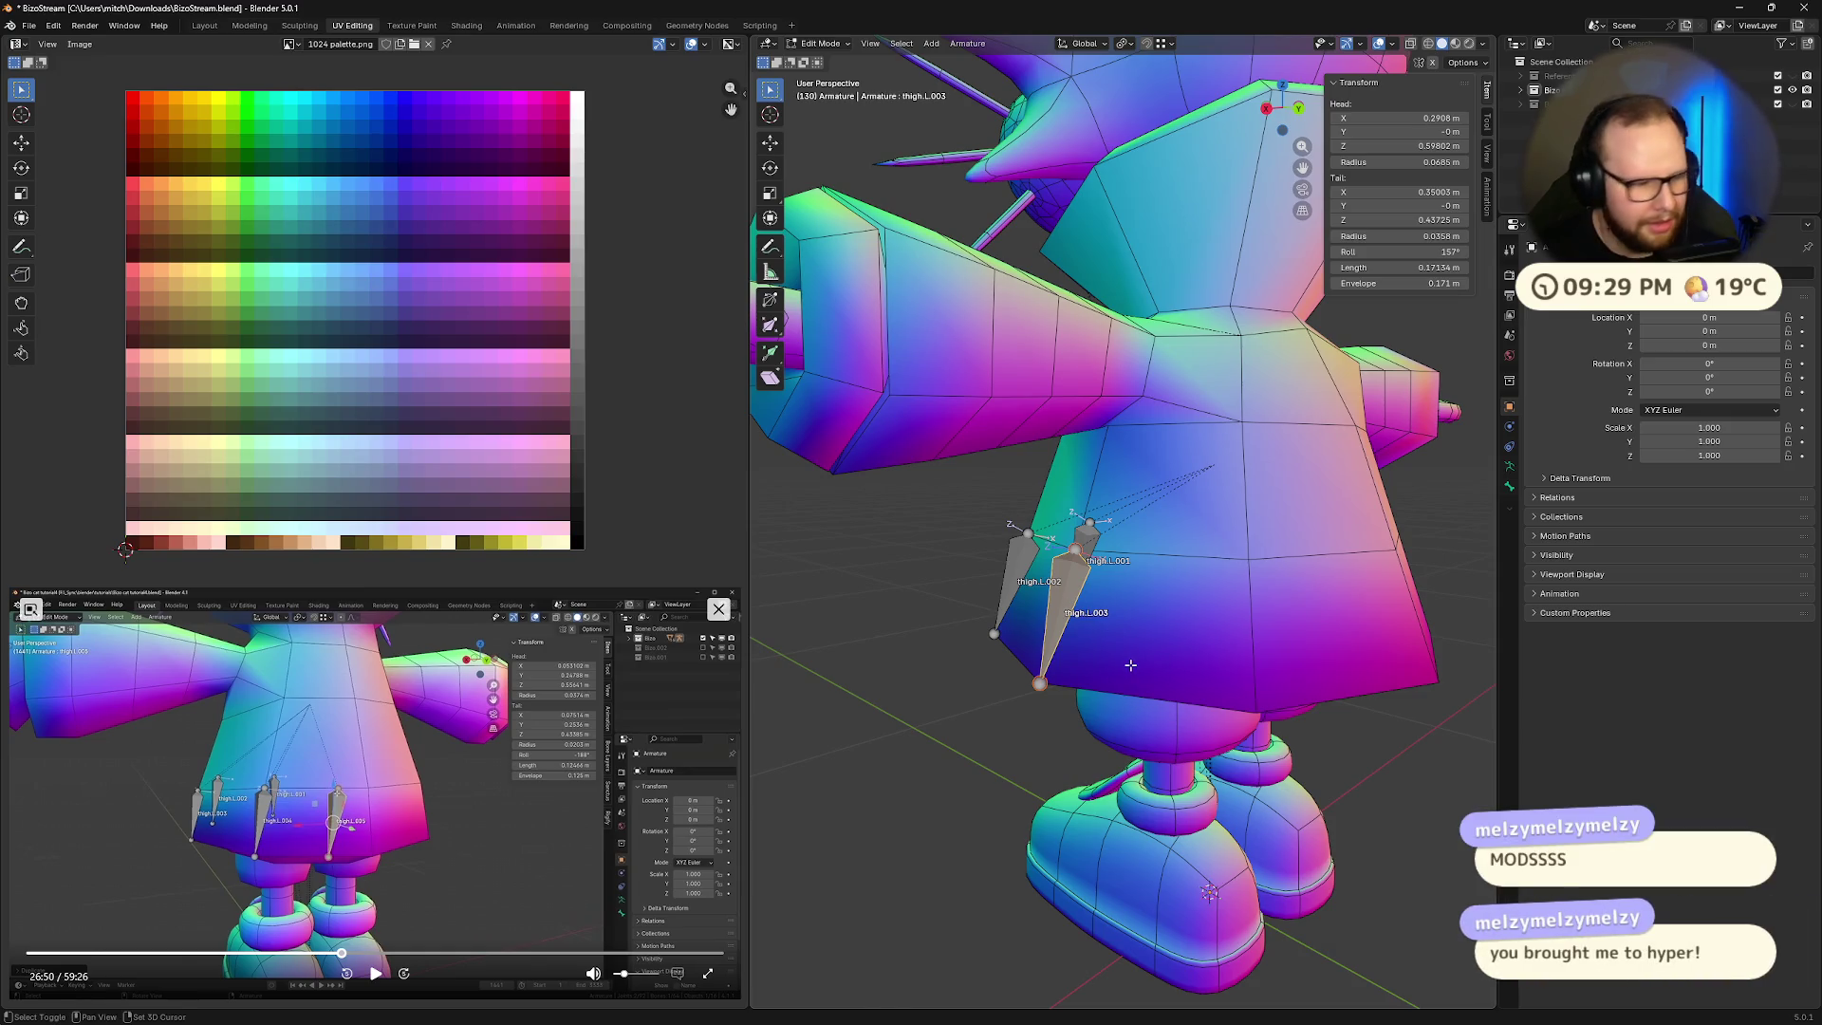
{"action": "key", "text": "shift+d"}
{"action": "left_click", "coordinate": [1236, 566]}
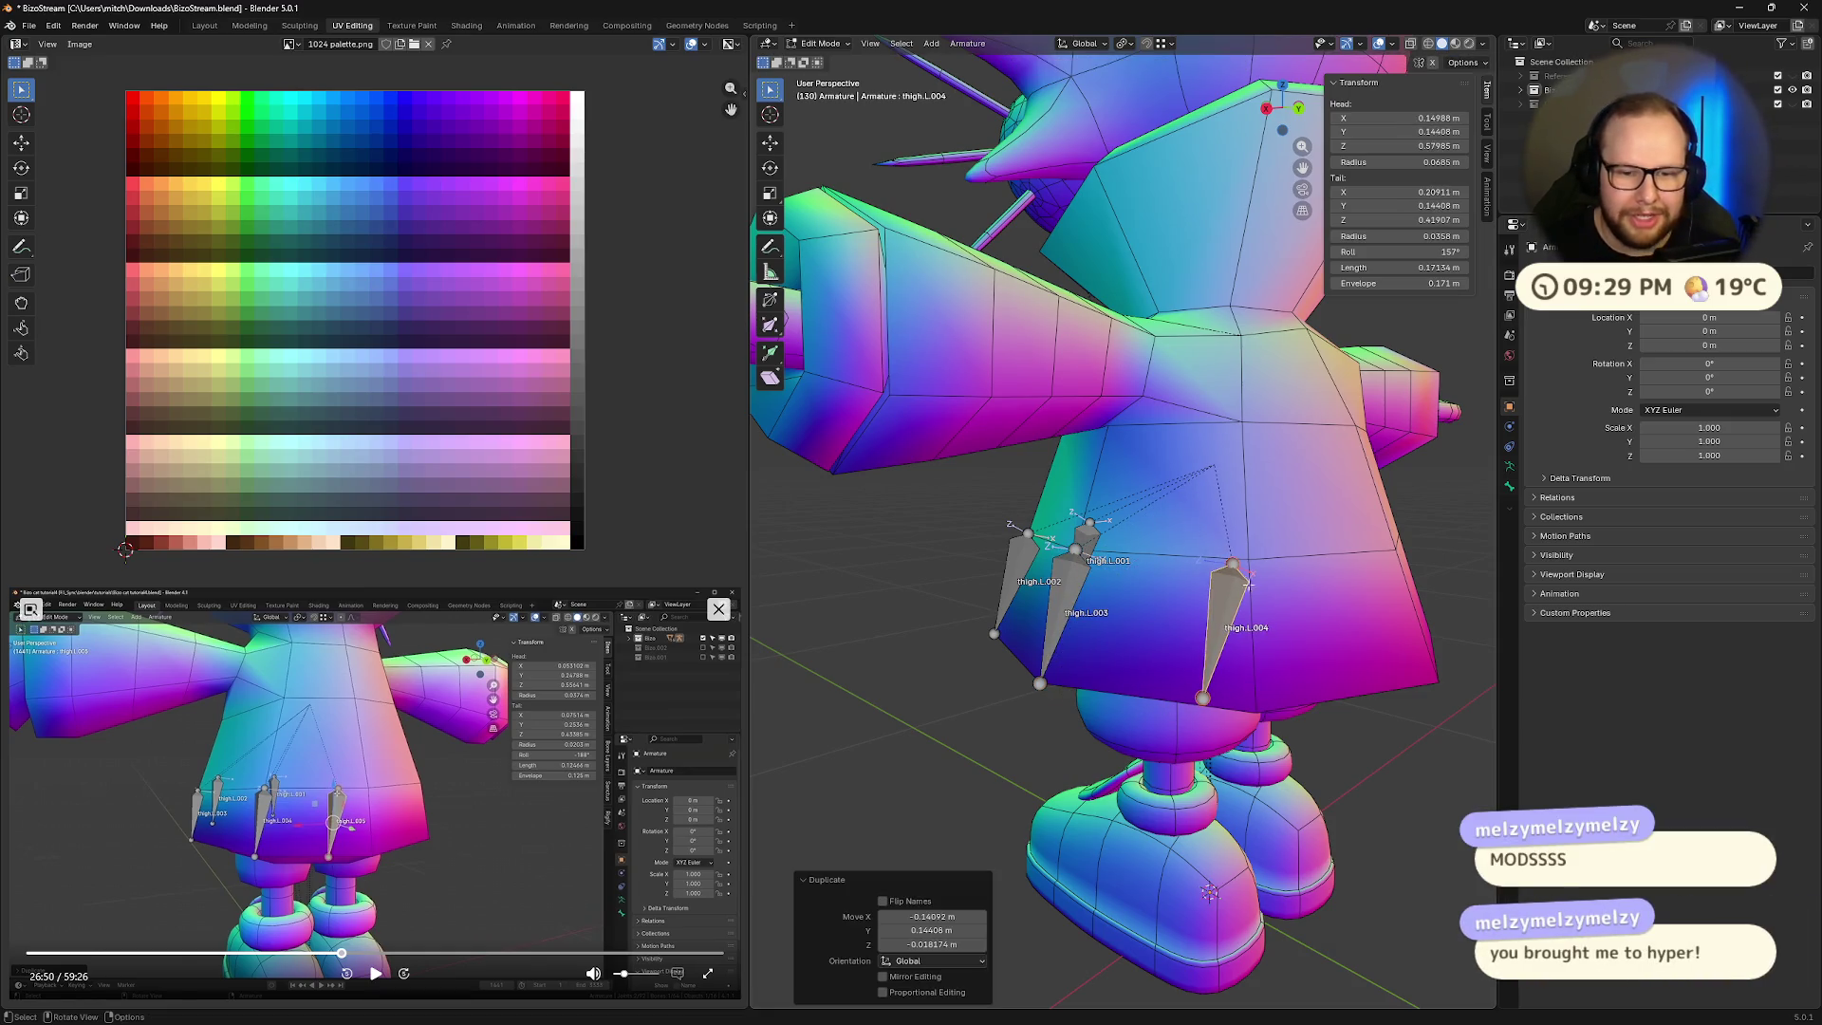
{"action": "left_click", "coordinate": [1235, 567]}
{"action": "left_click", "coordinate": [1234, 566]}
{"action": "key", "text": "g"}
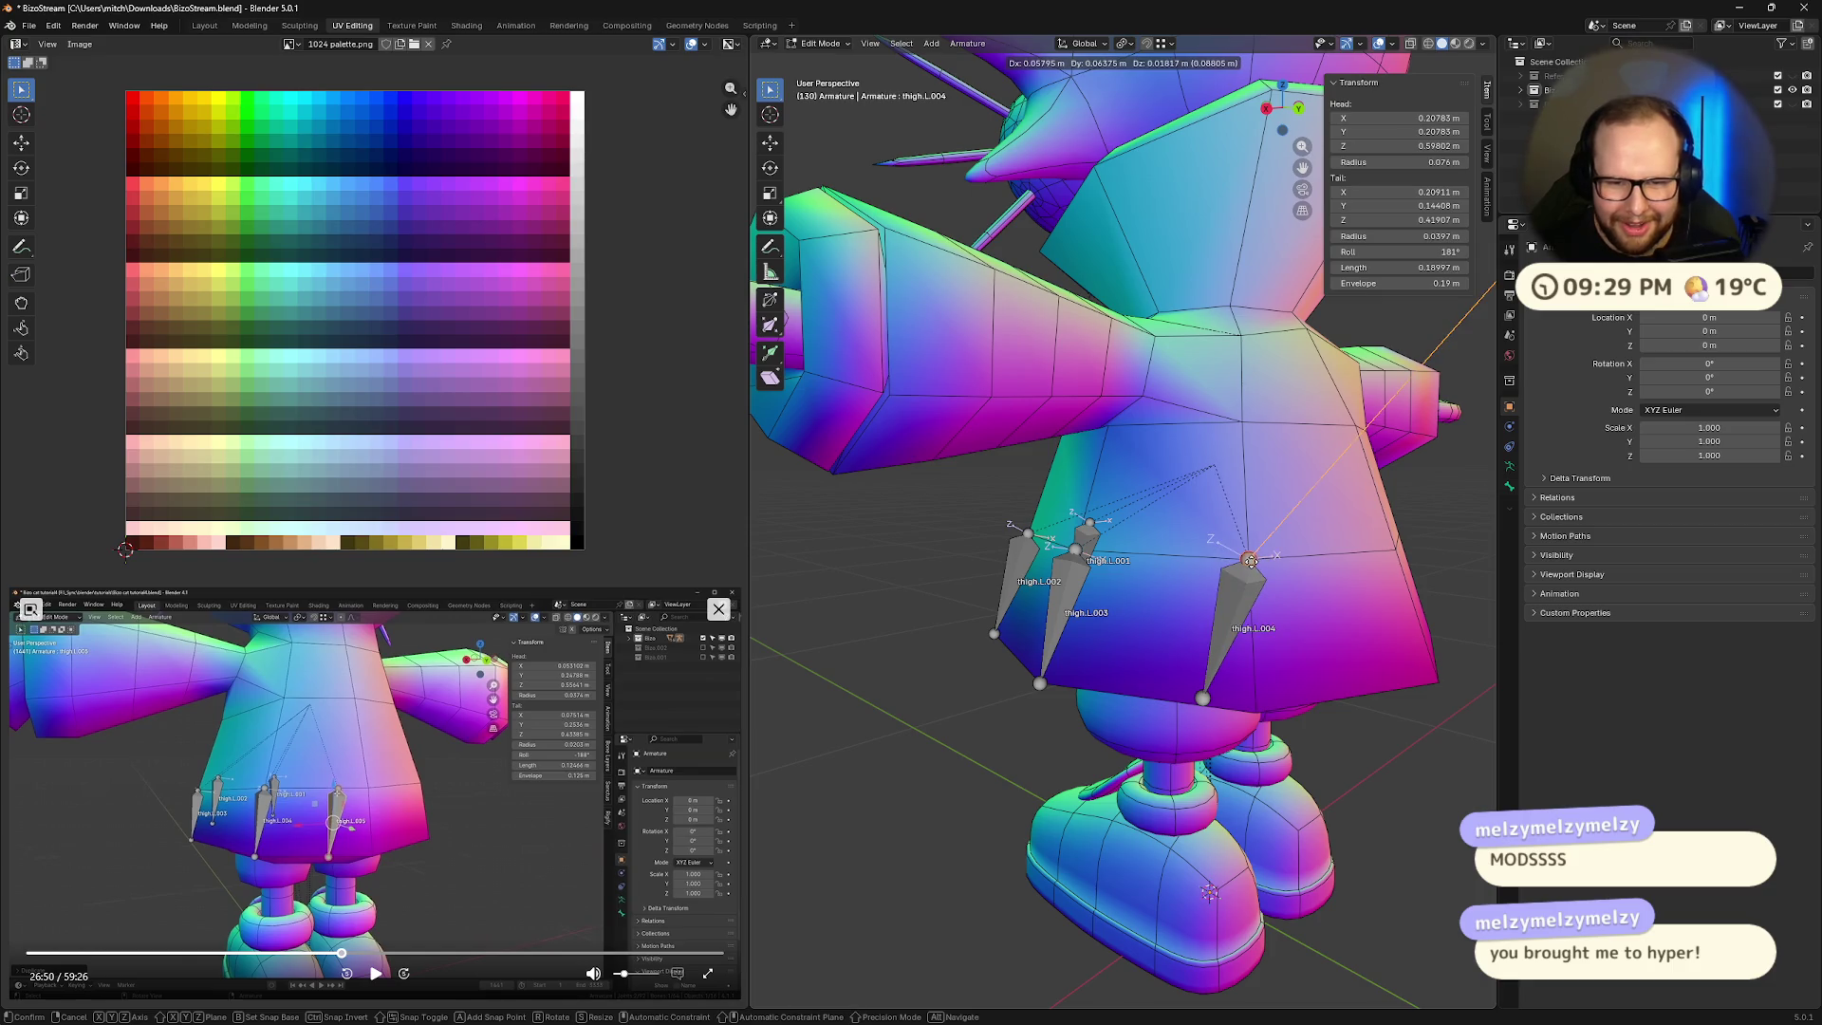
{"action": "left_click", "coordinate": [1249, 560]}
{"action": "left_click", "coordinate": [1203, 698]}
{"action": "key", "text": "g"}
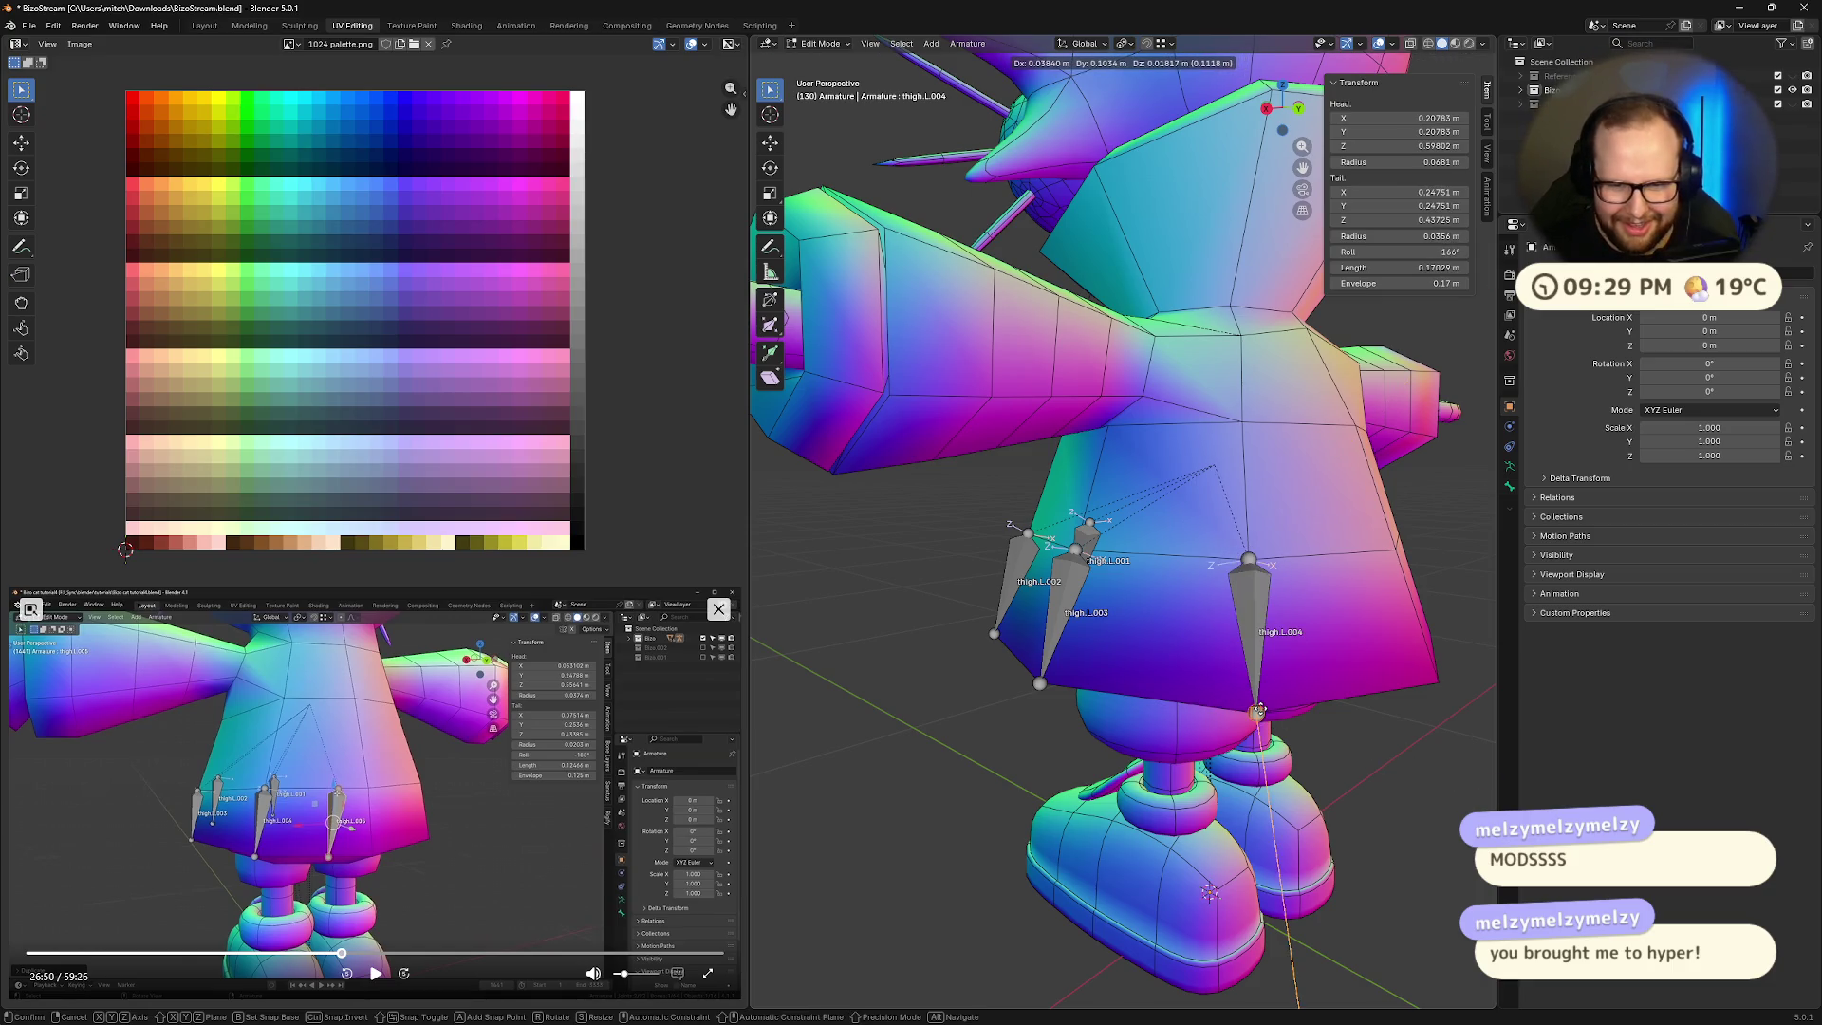
{"action": "left_click", "coordinate": [1258, 709]}
{"action": "mouse_move", "coordinate": [1257, 709]}
{"action": "middle_mouse_down"}
{"action": "mouse_move", "coordinate": [1456, 744]}
{"action": "mouse_move", "coordinate": [1180, 726]}
{"action": "middle_mouse_up"}
{"action": "left_click", "coordinate": [1061, 634]}
{"action": "key", "text": "g"}
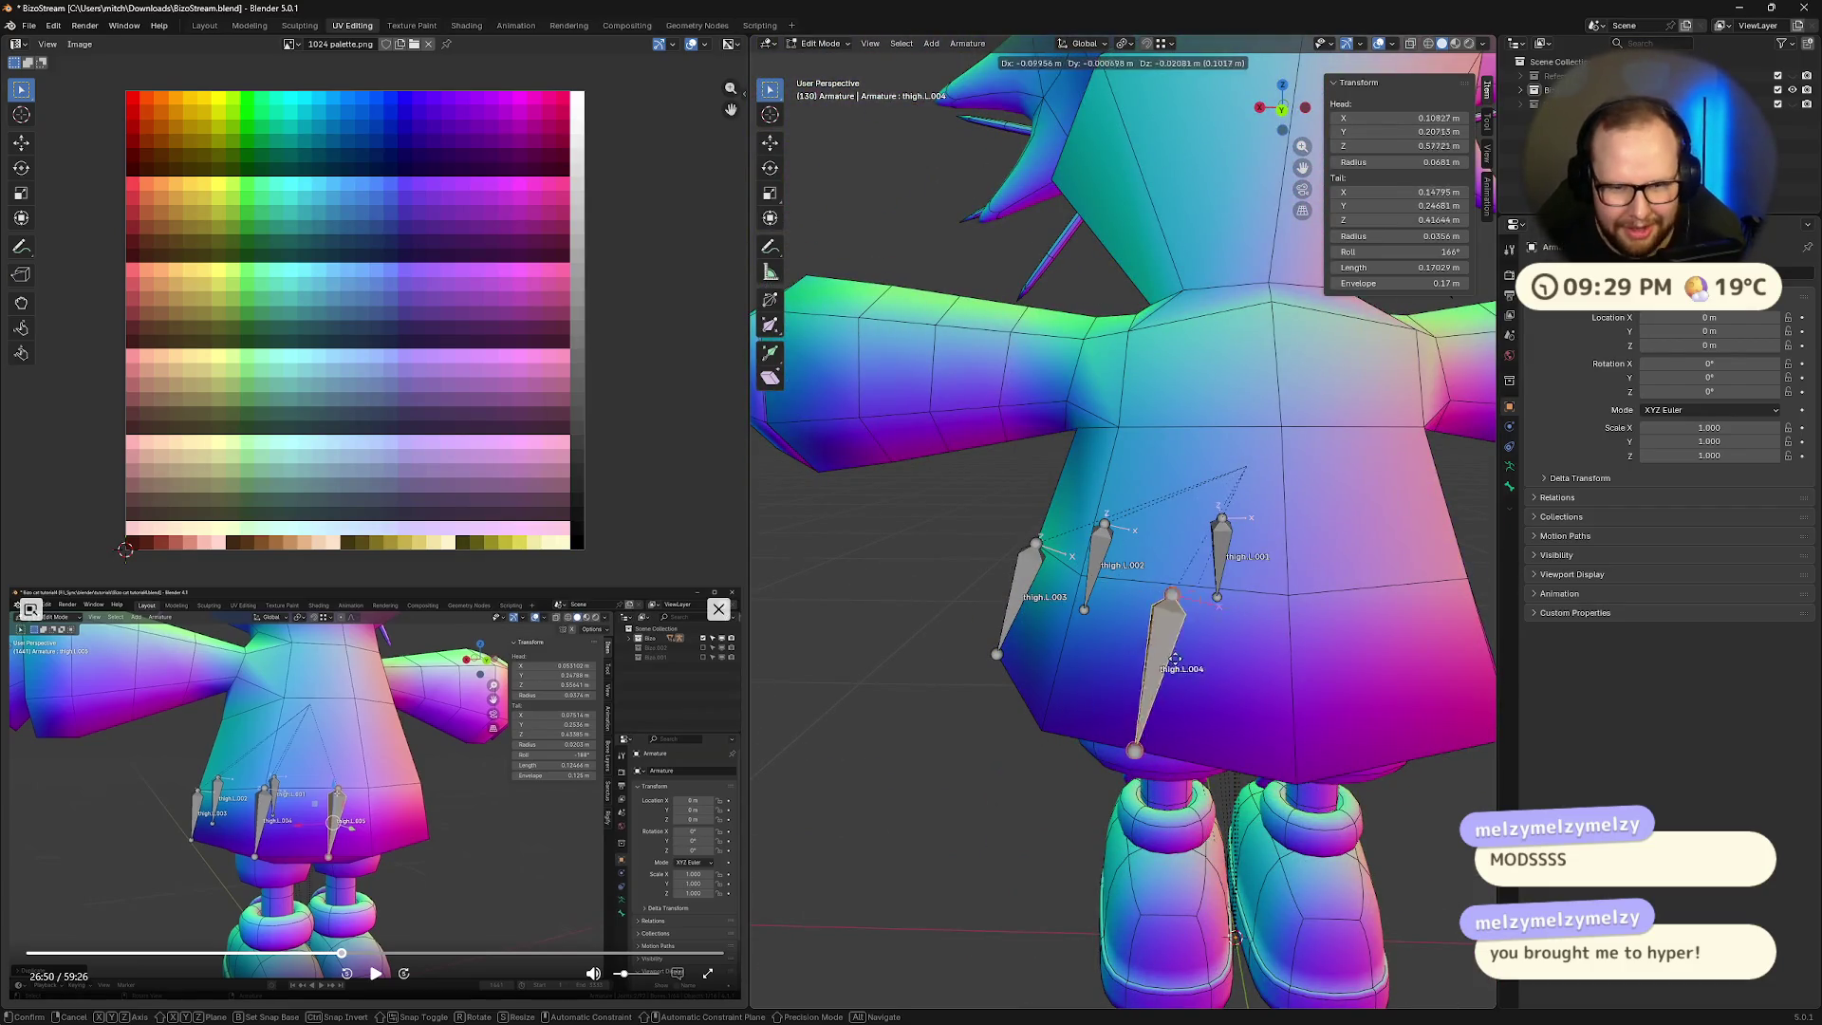
{"action": "left_click", "coordinate": [1157, 667]}
{"action": "key", "text": "ctrl+z"}
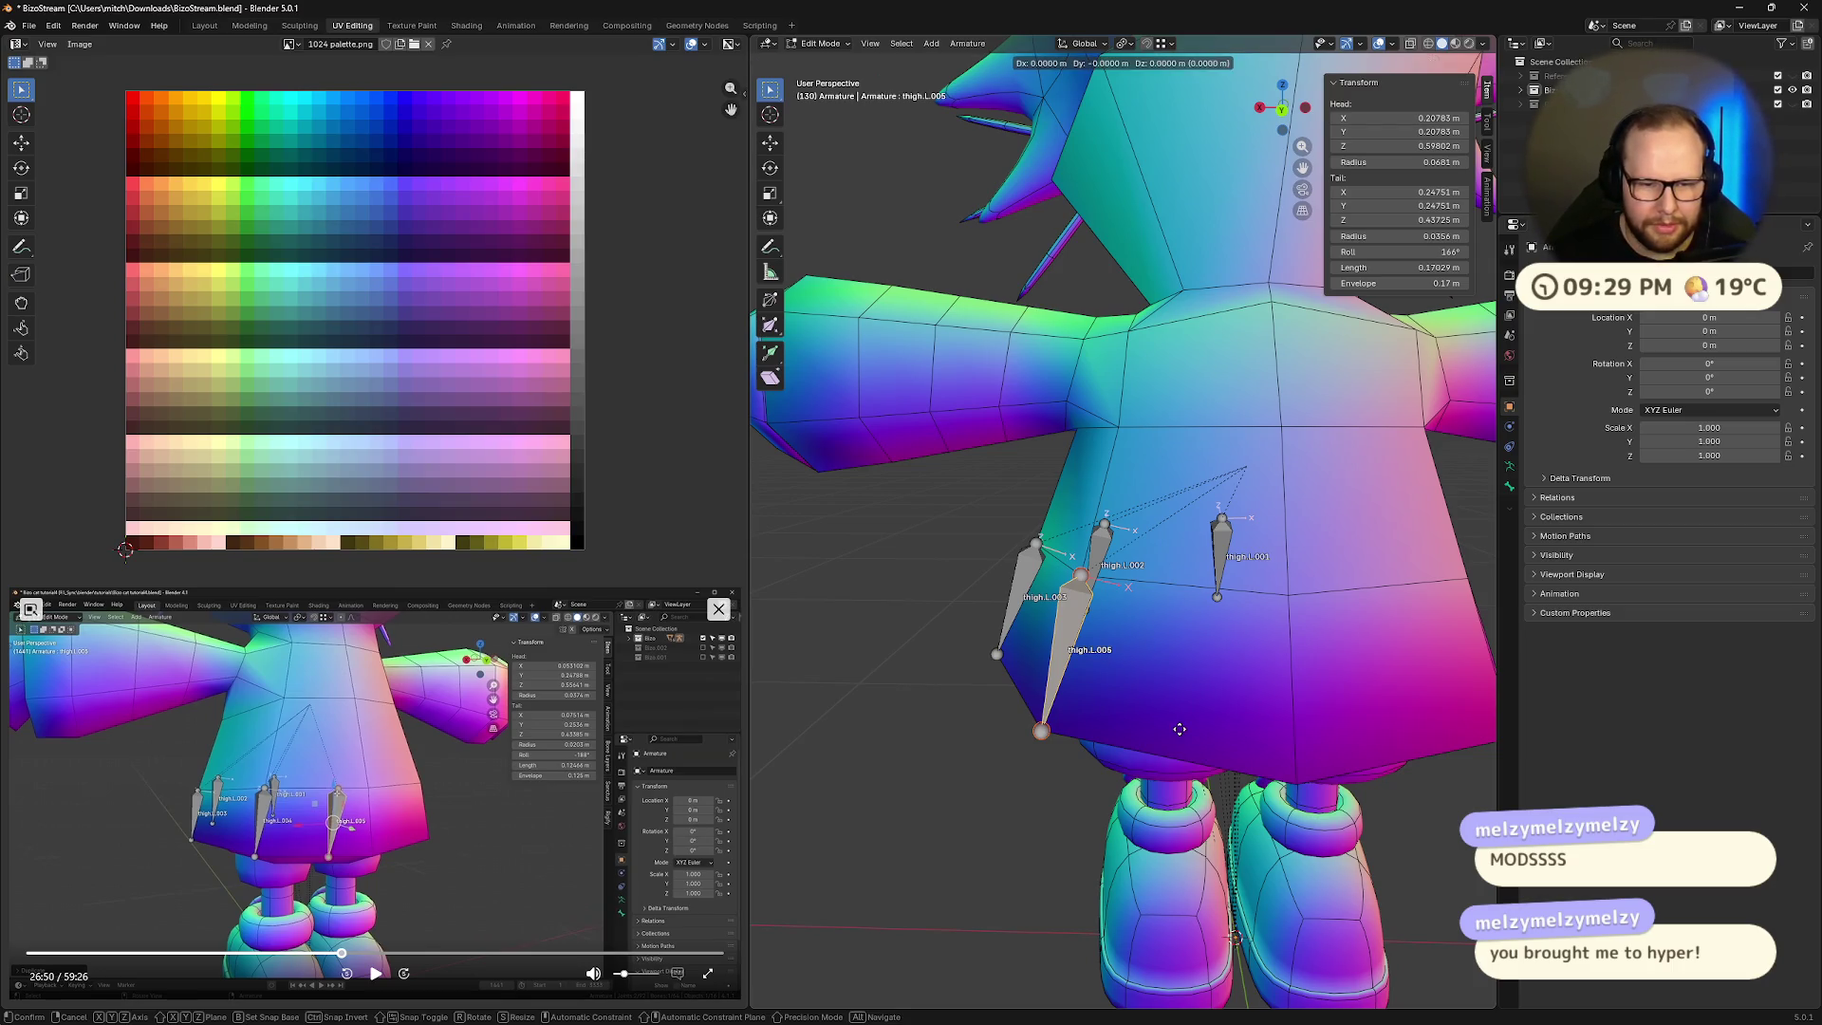
- Duplicate thigh.L.004 into thigh.L.005 and move its head and tail onto the centre line
{"action": "left_click", "coordinate": [1075, 593]}
{"action": "key", "text": "shift+d"}
{"action": "left_click", "coordinate": [1229, 604]}
{"action": "left_click", "coordinate": [1238, 594]}
{"action": "key", "text": "g"}
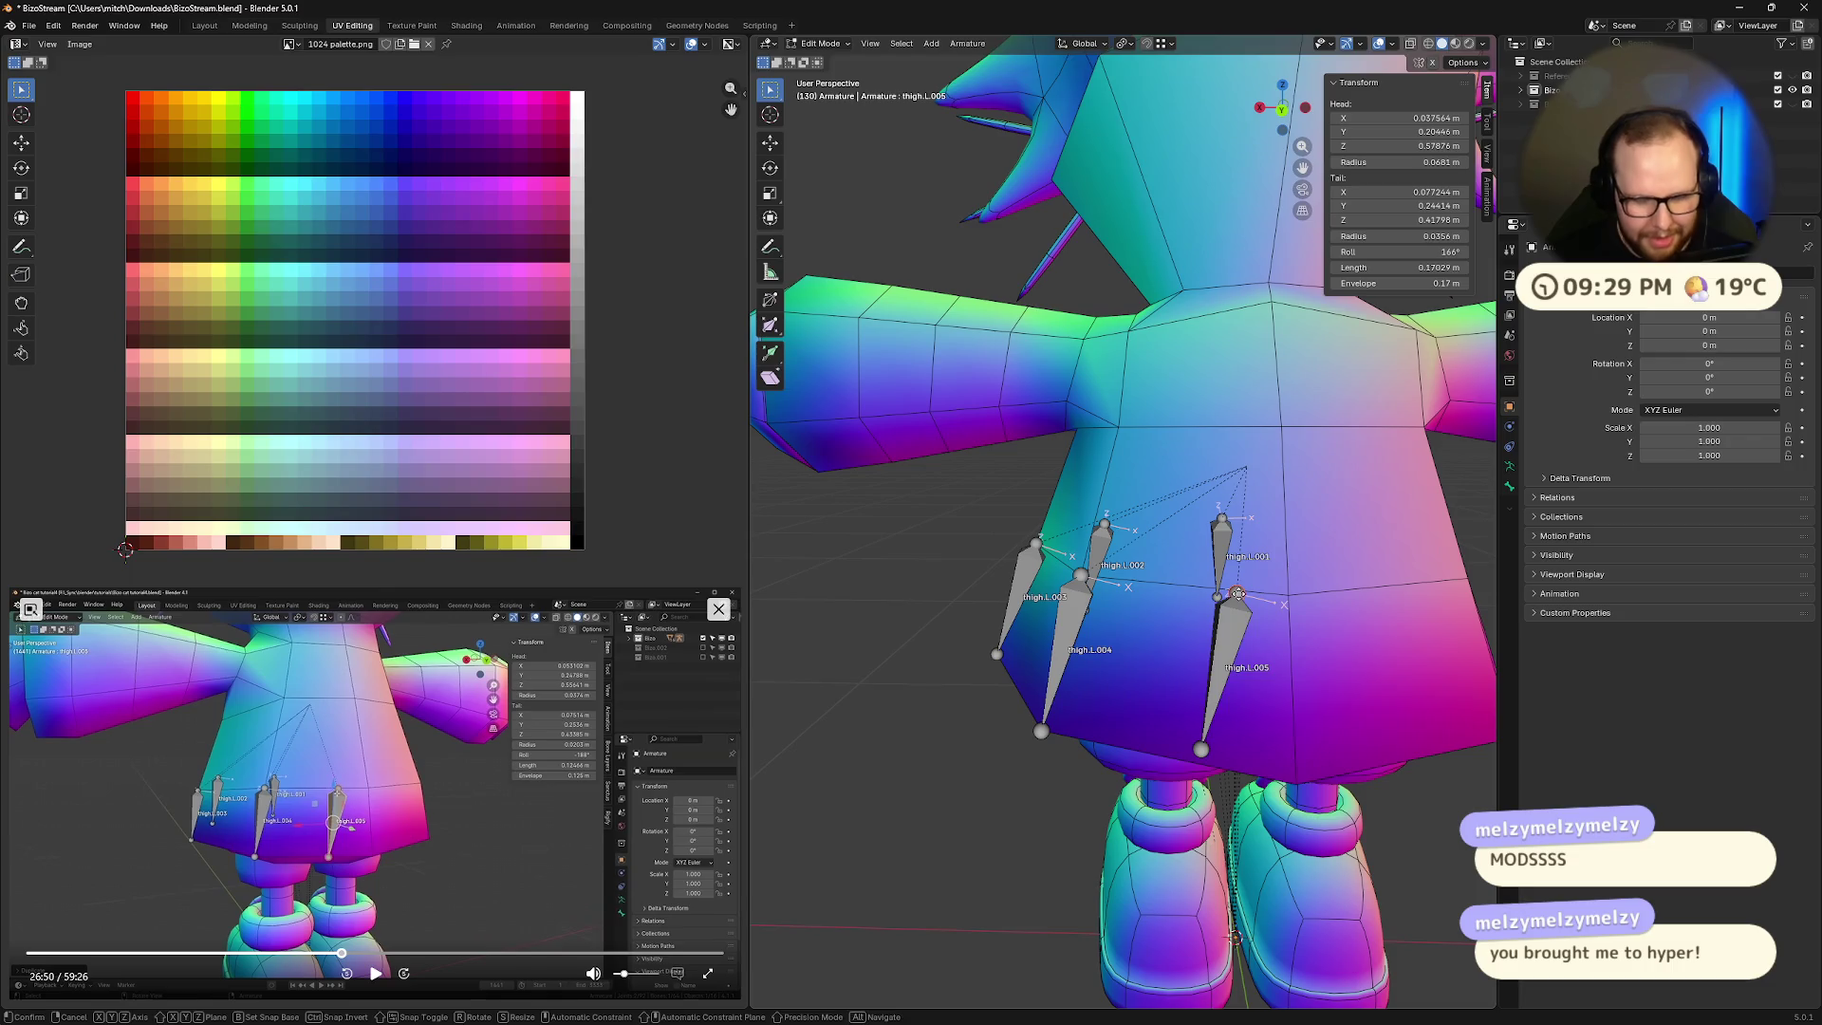
{"action": "left_click", "coordinate": [1289, 596], "text": "ctrl"}
{"action": "left_click", "coordinate": [1202, 749]}
{"action": "key", "text": "g"}
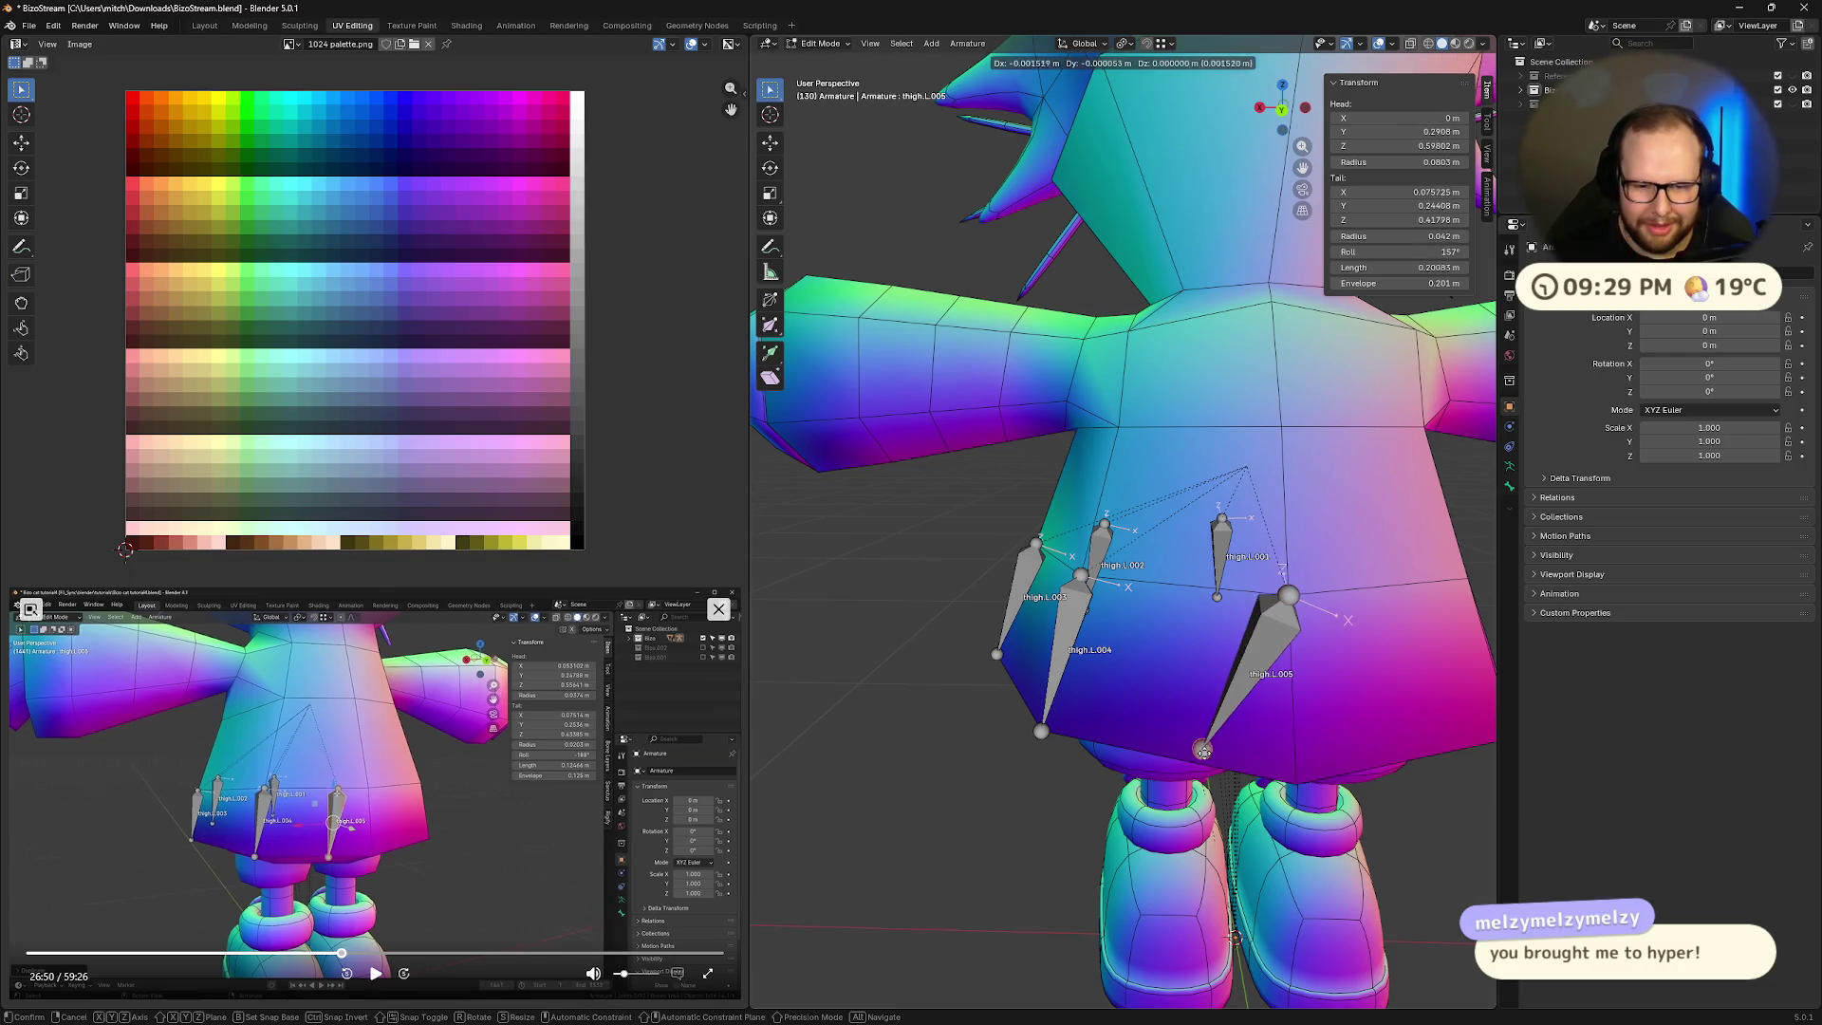
{"action": "left_click", "coordinate": [1286, 743], "text": "ctrl"}
{"action": "mouse_move", "coordinate": [1286, 743]}
{"action": "middle_mouse_down"}
{"action": "mouse_move", "coordinate": [1225, 787]}
{"action": "mouse_move", "coordinate": [1296, 788]}
{"action": "middle_mouse_up"}
{"action": "scroll", "coordinate": [1296, 788], "scroll_direction": "down", "scroll_amount": 5}
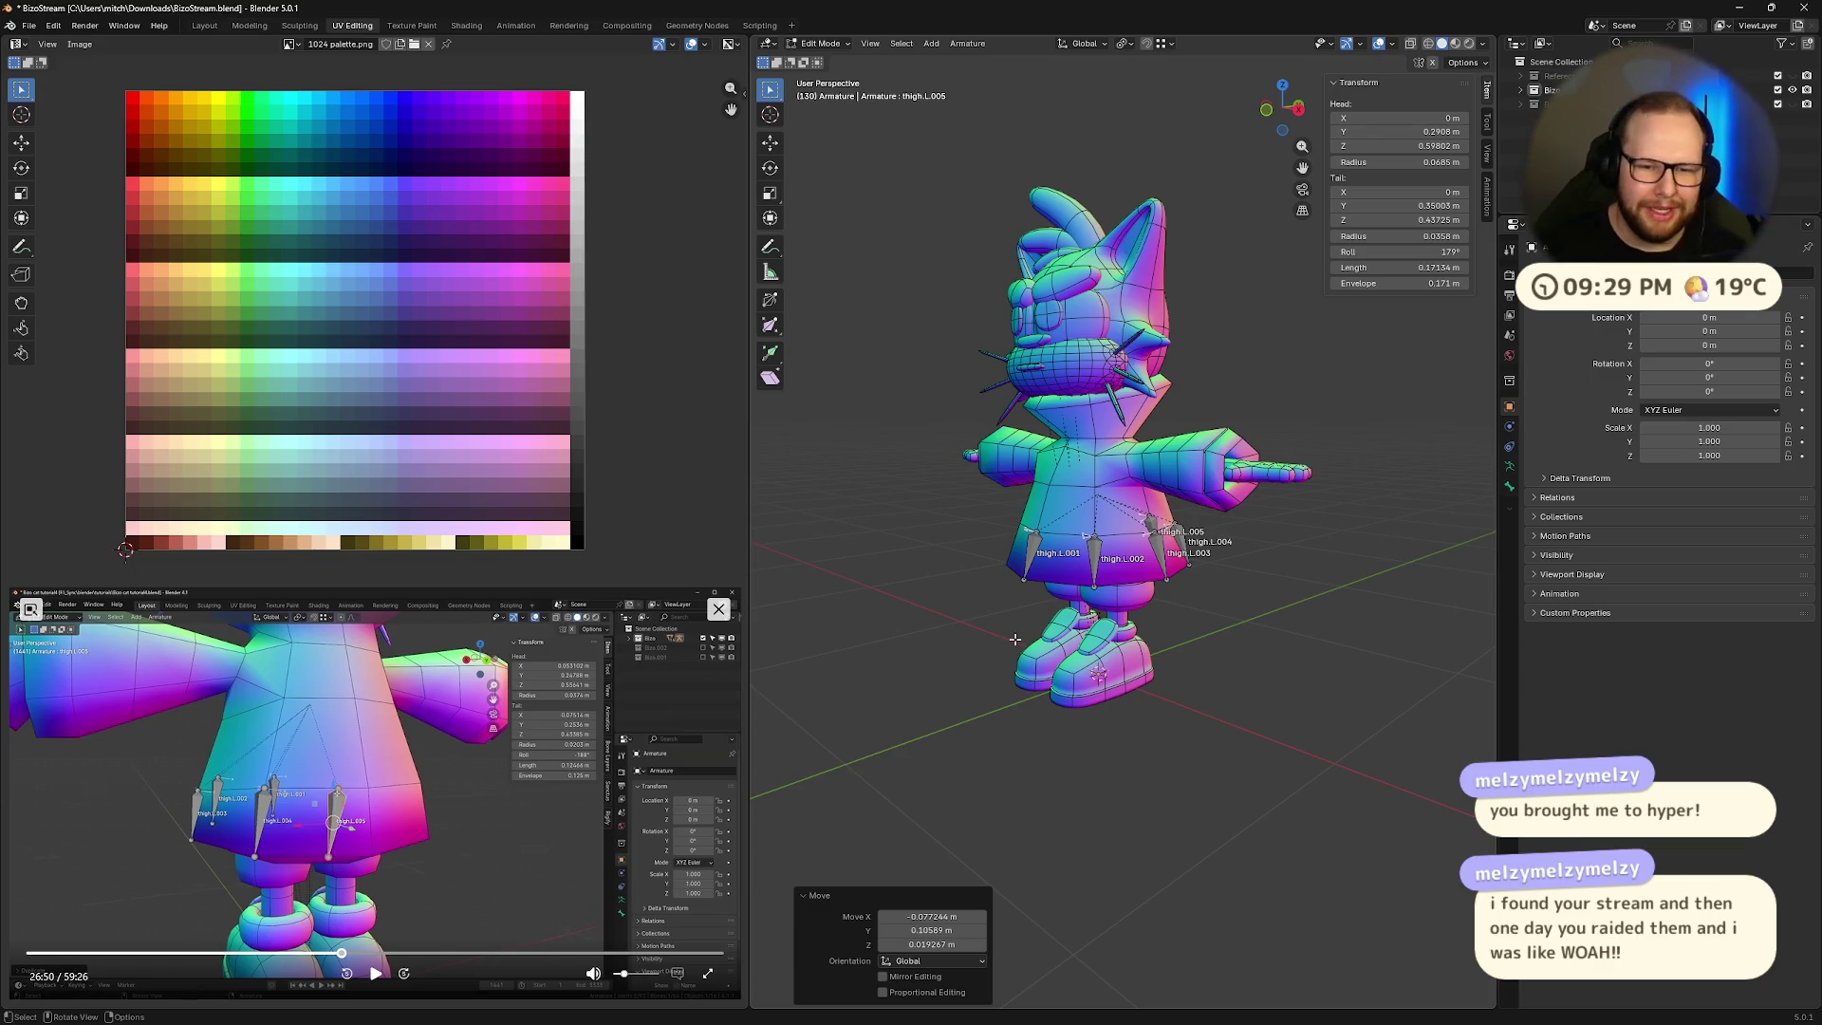
{"action": "mouse_move", "coordinate": [995, 678]}
{"action": "middle_mouse_down"}
{"action": "mouse_move", "coordinate": [1120, 684]}
{"action": "mouse_move", "coordinate": [1011, 726]}
{"action": "middle_mouse_up"}
{"action": "scroll", "coordinate": [1015, 737], "scroll_direction": "up", "scroll_amount": 3}
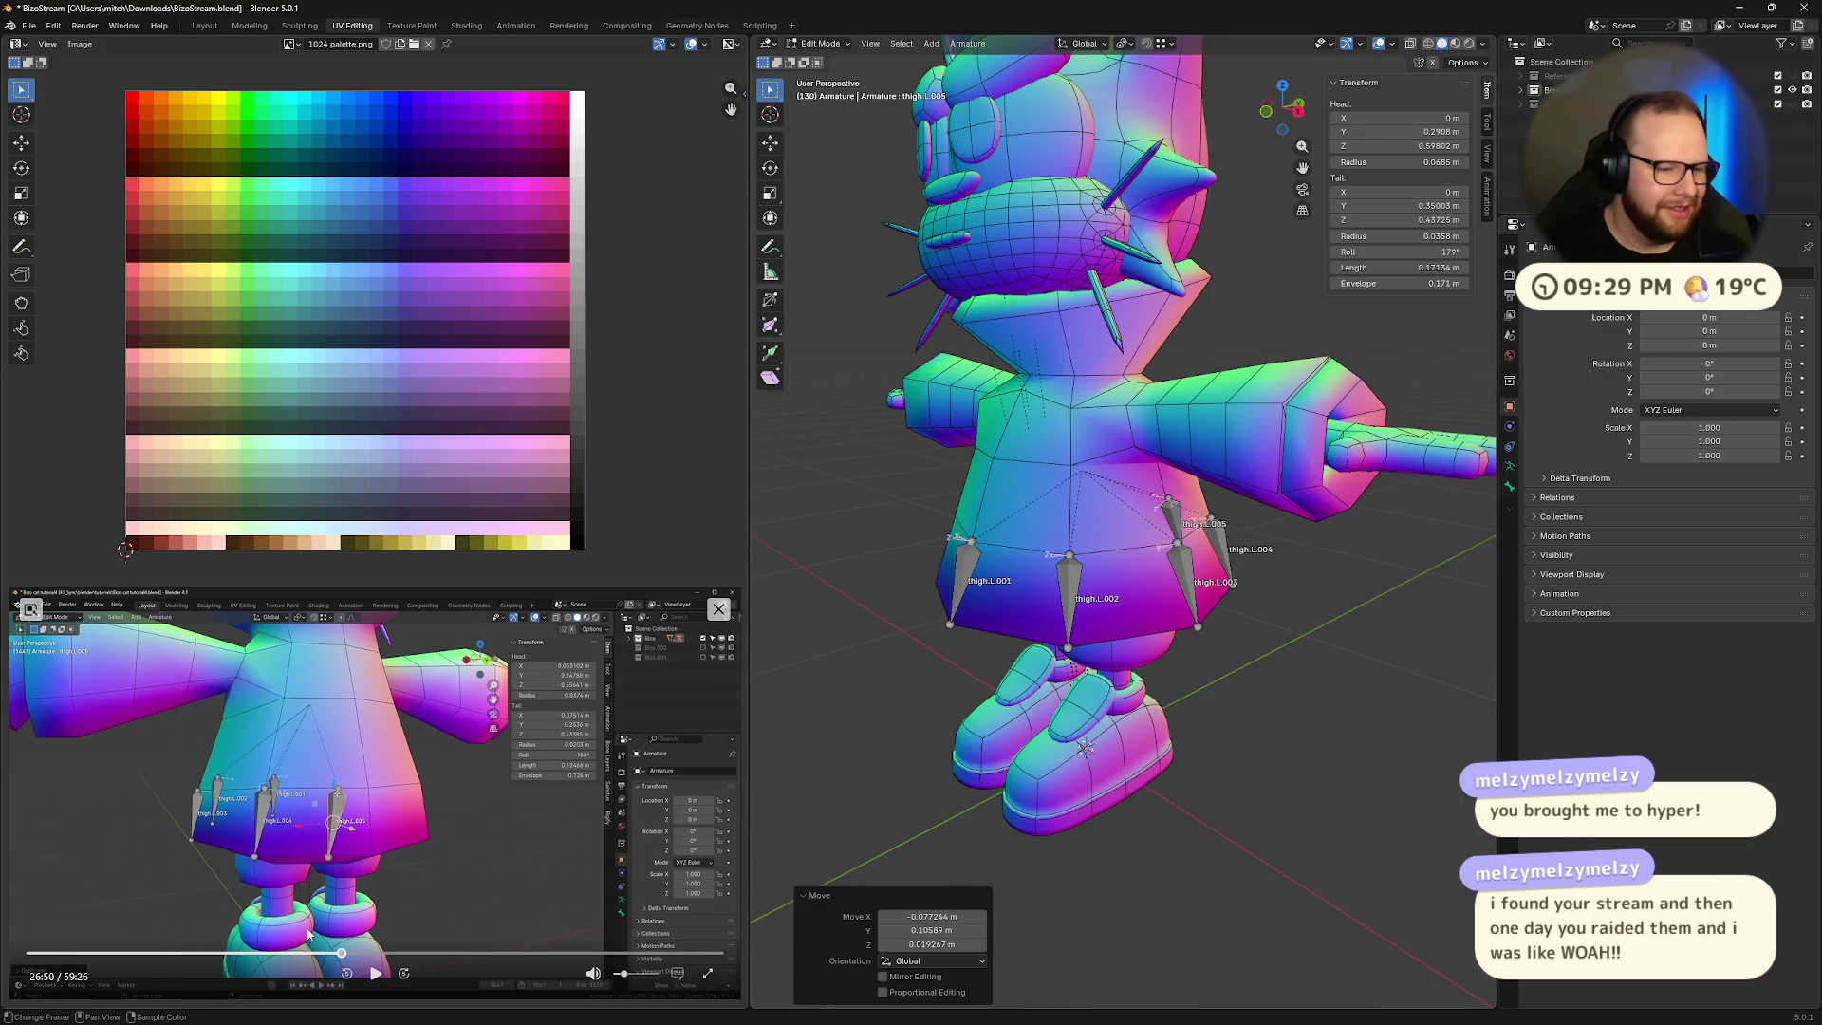
{"action": "left_click", "coordinate": [376, 973]}
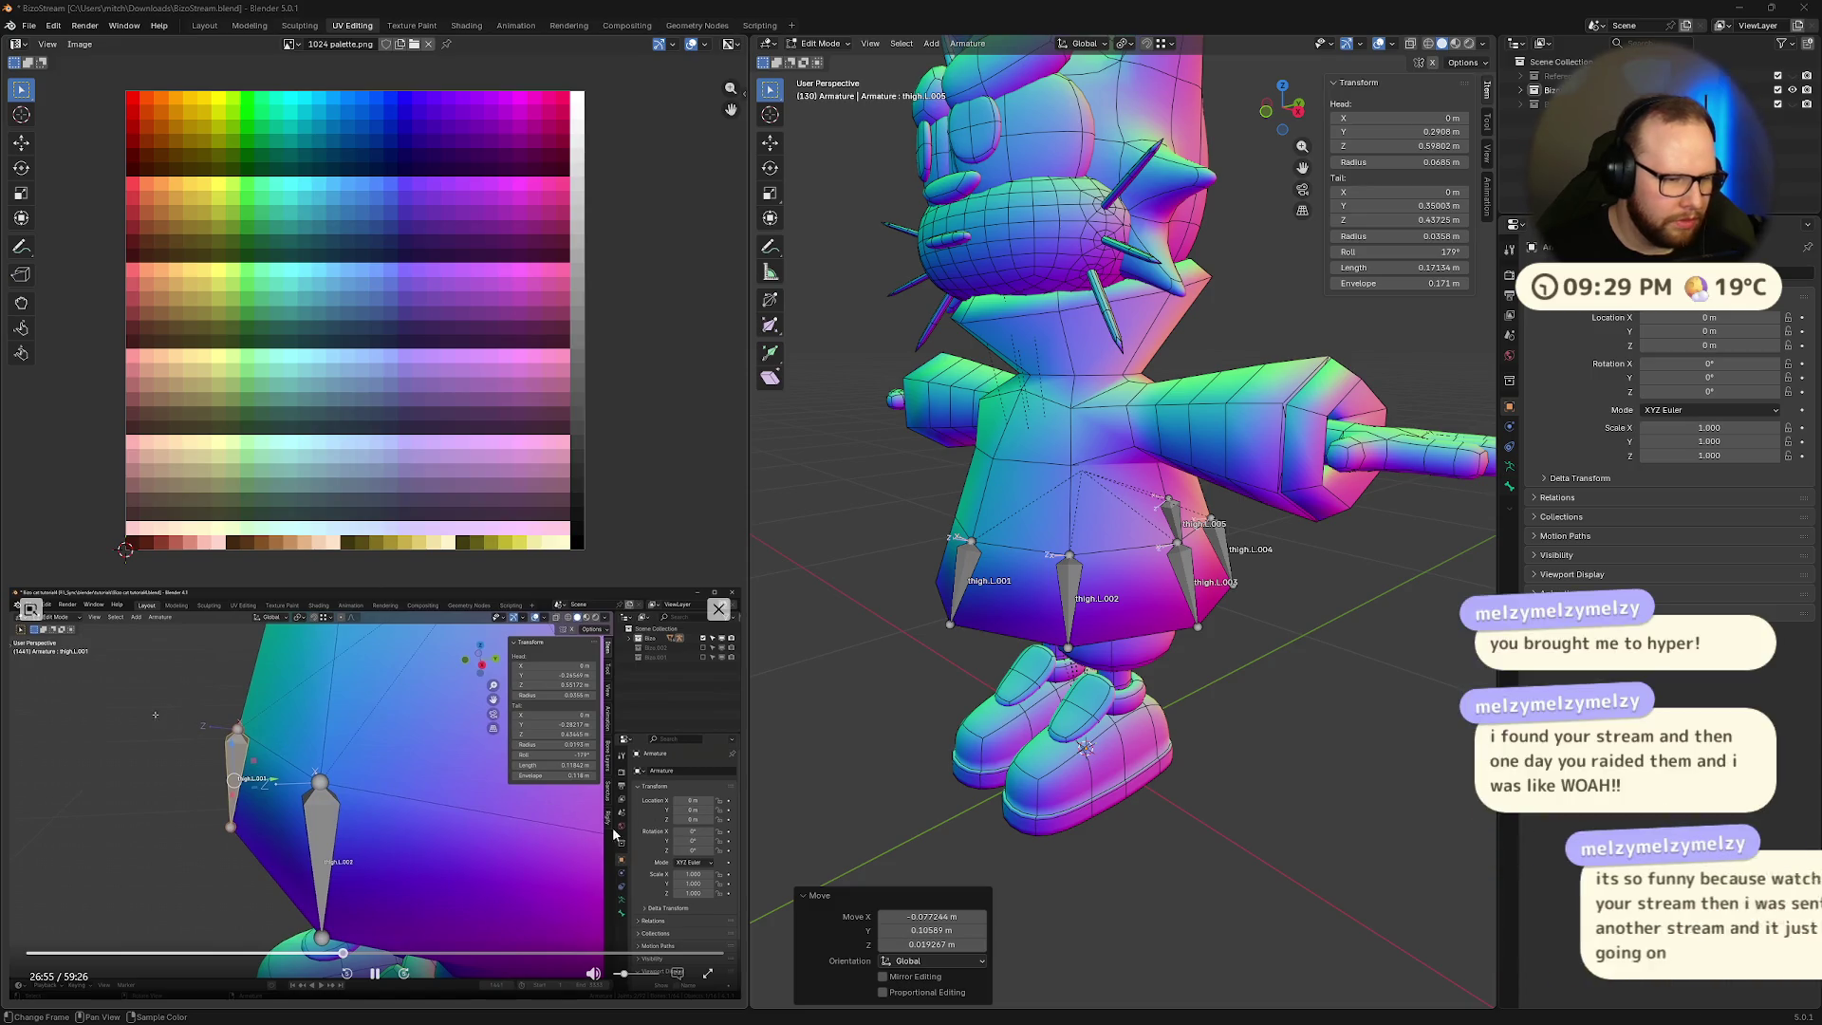
{"action": "mouse_move", "coordinate": [911, 608]}
{"action": "middle_mouse_down"}
{"action": "mouse_move", "coordinate": [997, 601]}
{"action": "mouse_move", "coordinate": [1037, 774]}
{"action": "middle_mouse_up"}
{"action": "scroll", "coordinate": [996, 602], "scroll_direction": "up", "scroll_amount": 4}
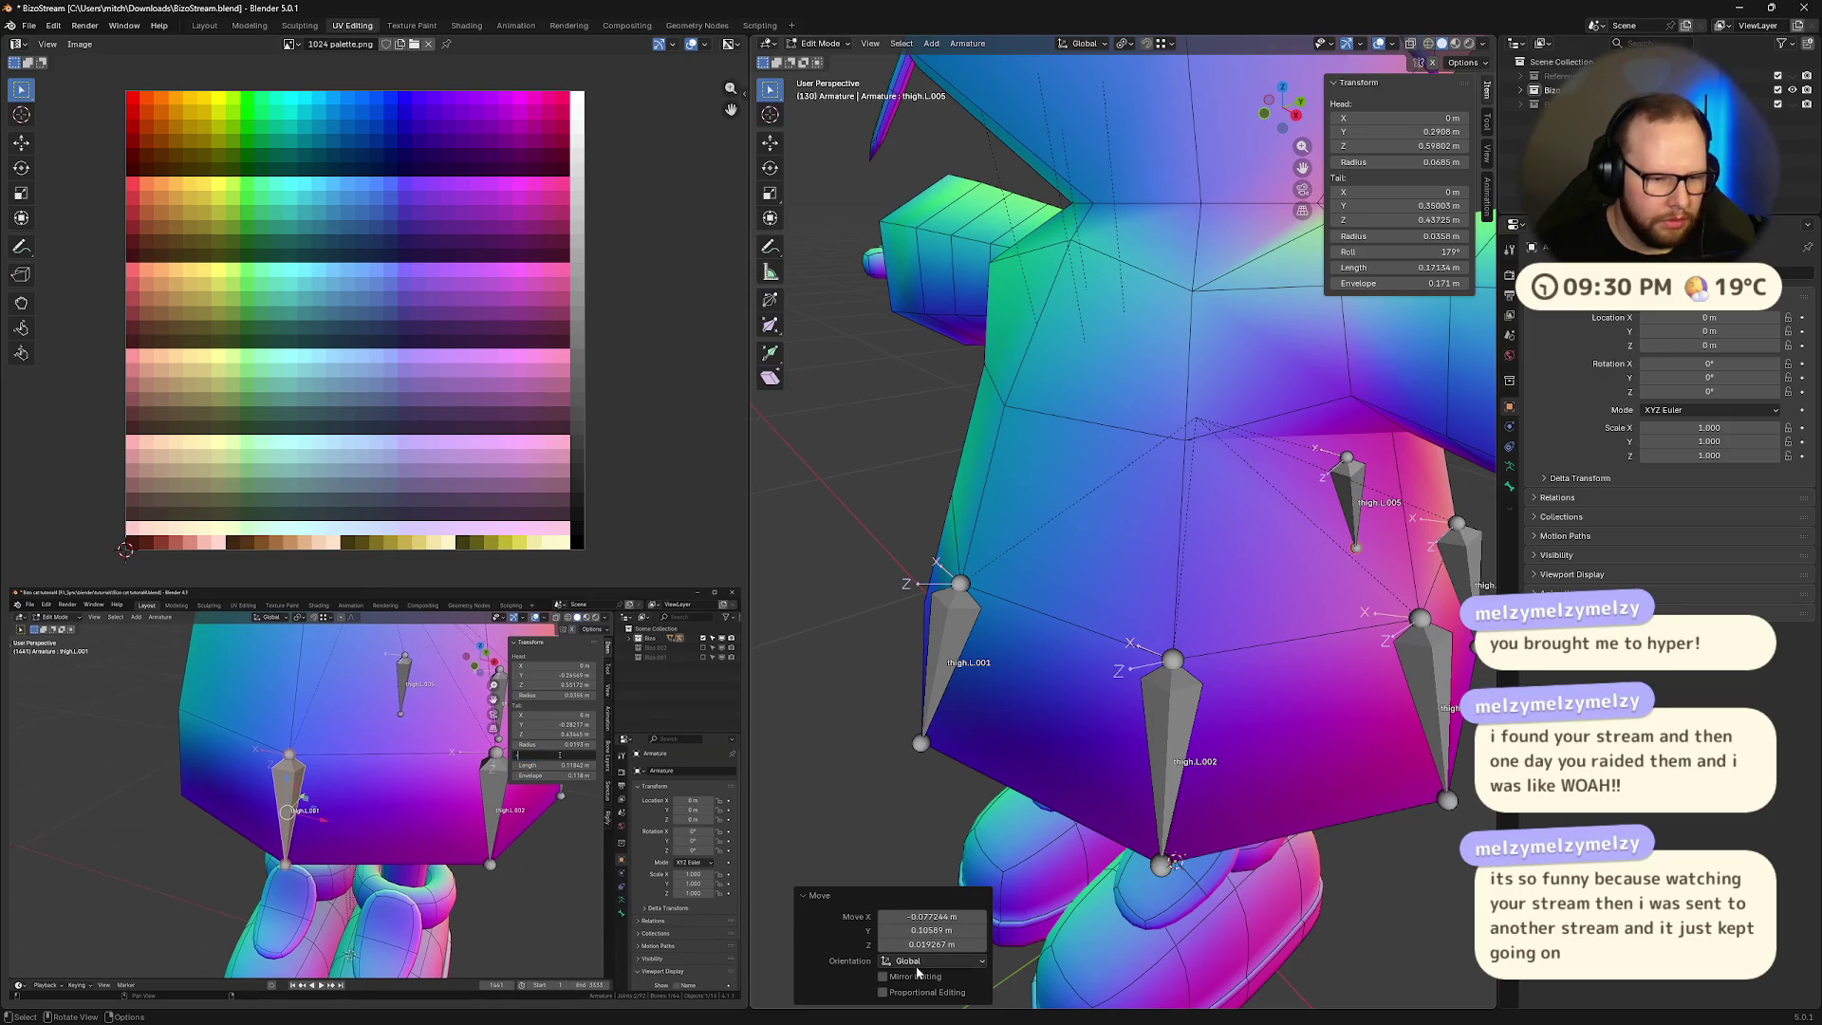
{"action": "mouse_move", "coordinate": [380, 982]}
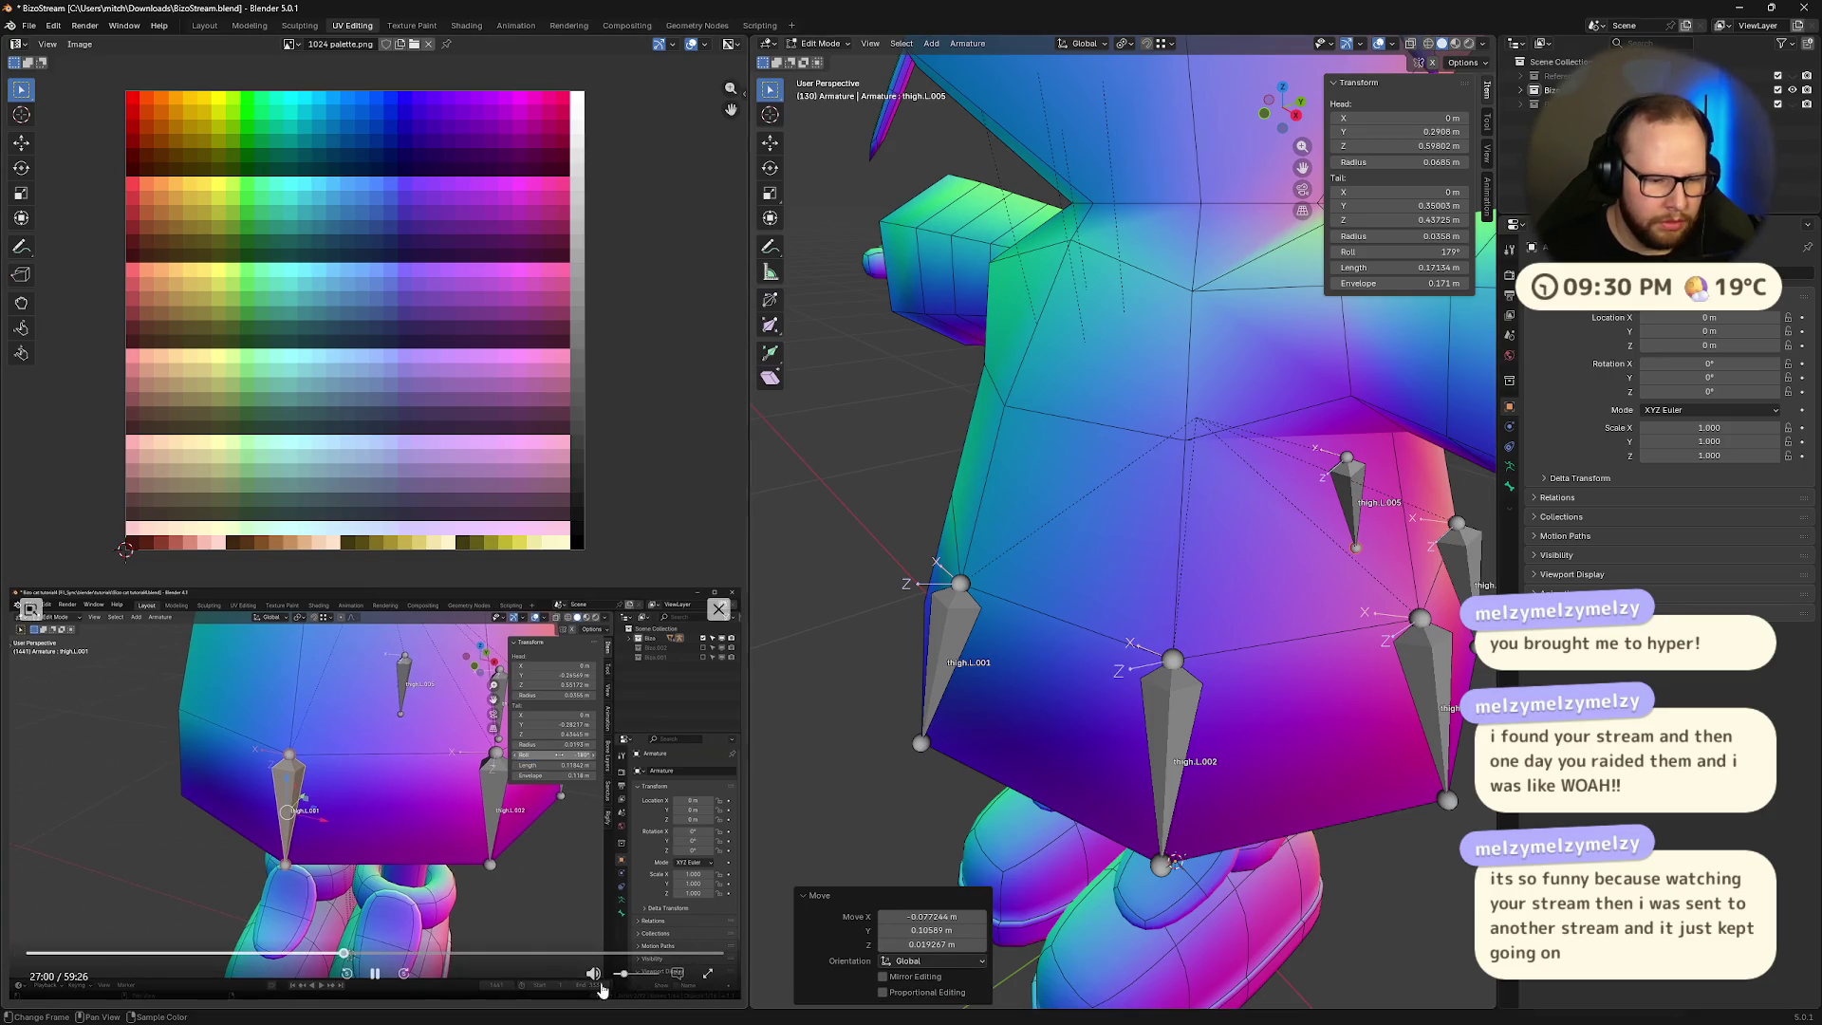
{"action": "left_click", "coordinate": [375, 974]}
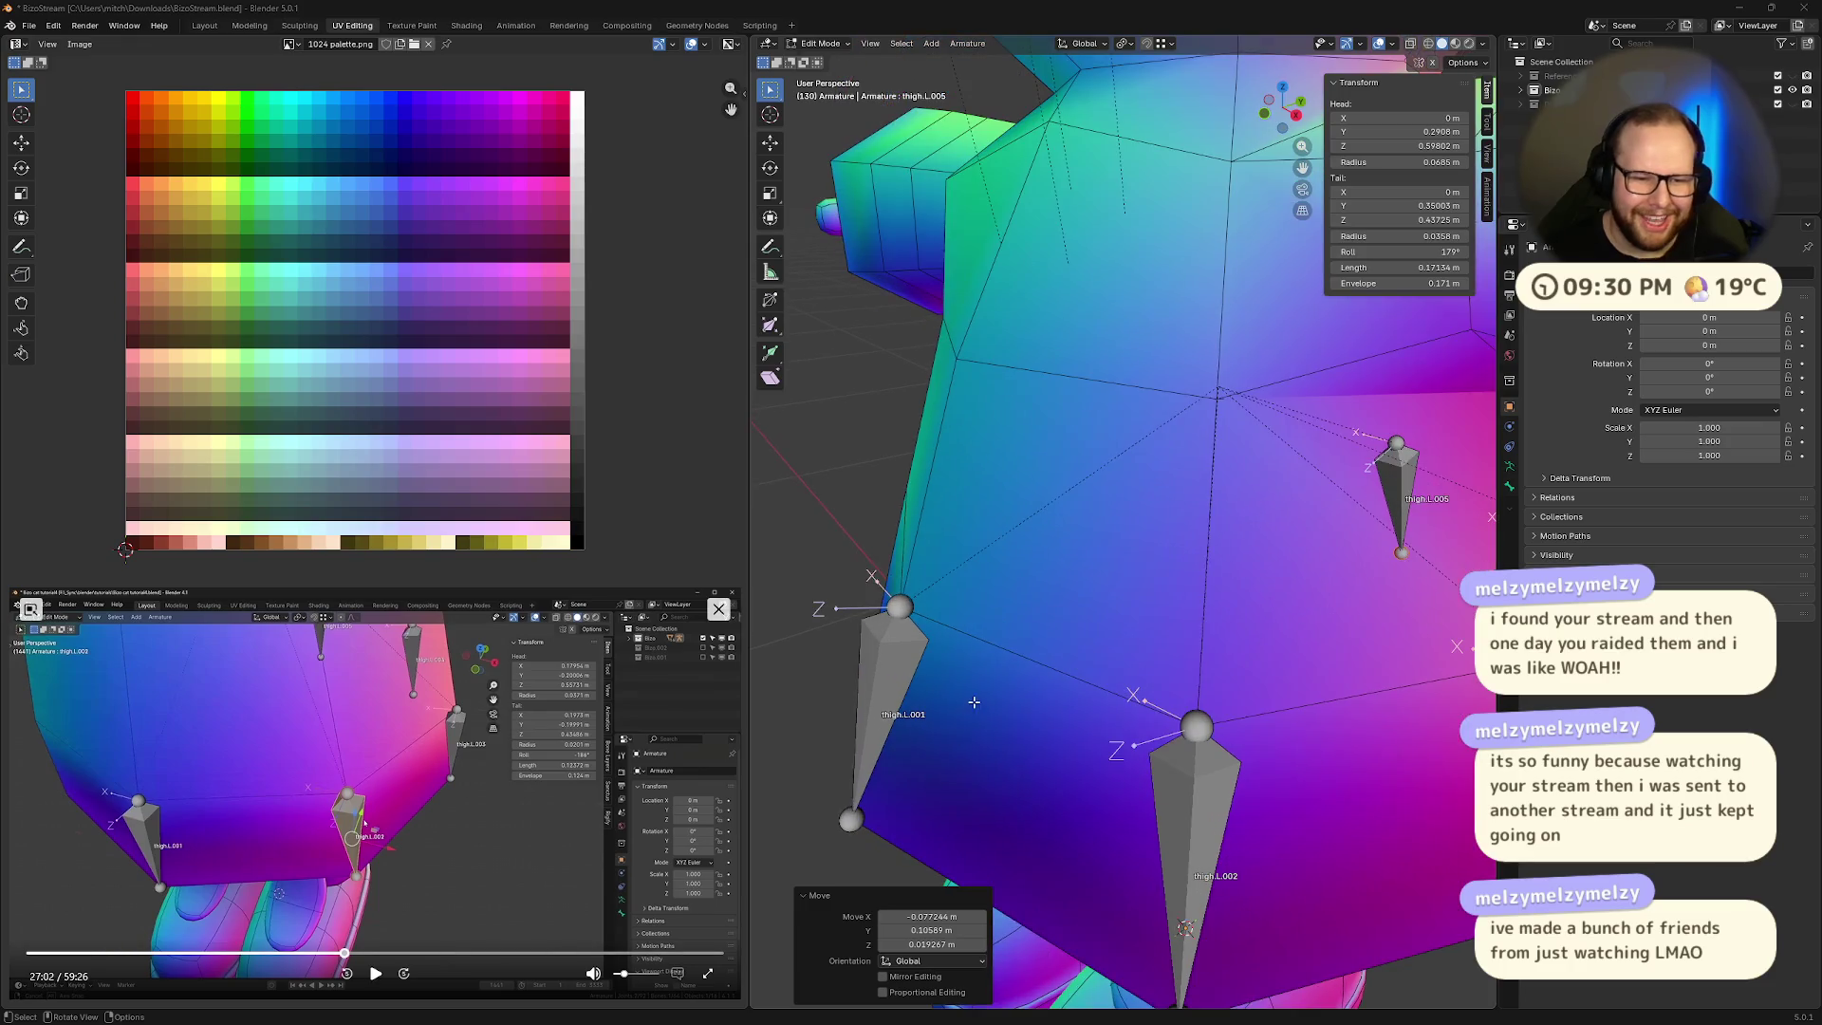
- Give thigh.L.001 an exact roll of 180° in the Transform panel
{"action": "scroll", "coordinate": [1029, 763], "scroll_direction": "up", "scroll_amount": 3}
{"action": "scroll", "coordinate": [1029, 763], "scroll_direction": "down", "scroll_amount": 2}
{"action": "scroll", "coordinate": [1029, 763], "scroll_direction": "up", "scroll_amount": 2}
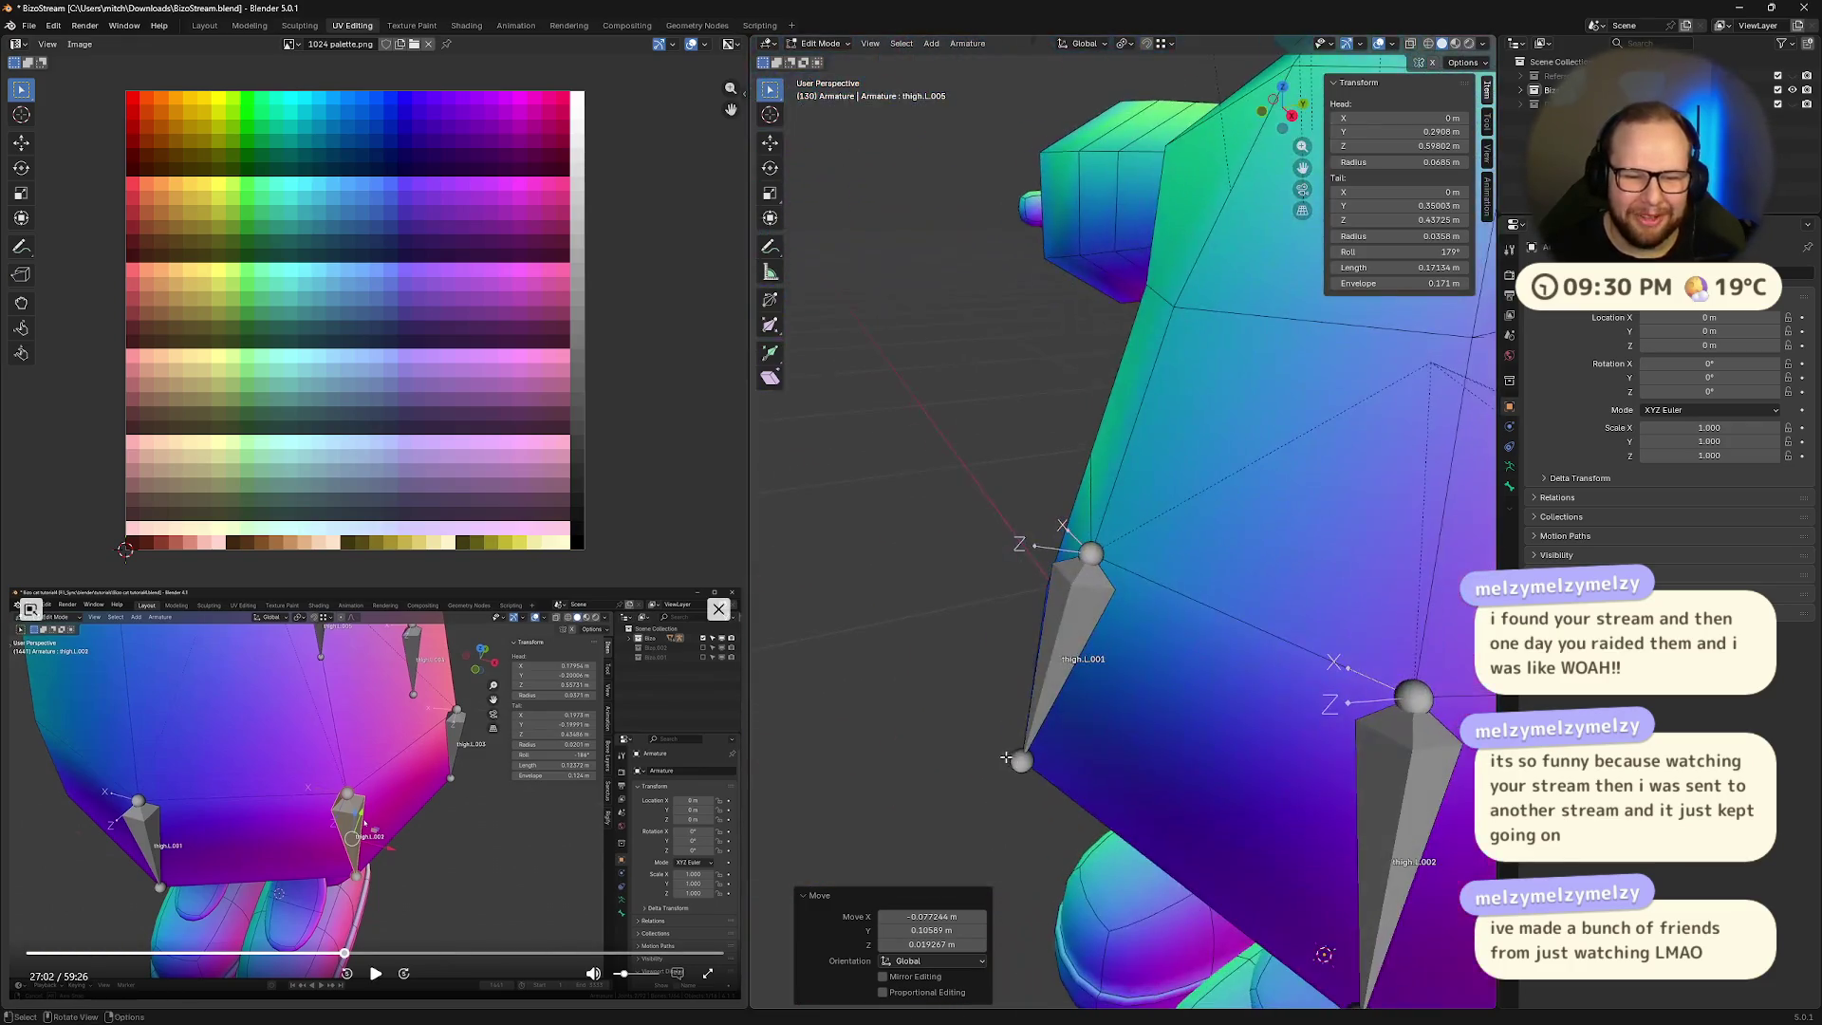
{"action": "left_click", "coordinate": [1012, 760]}
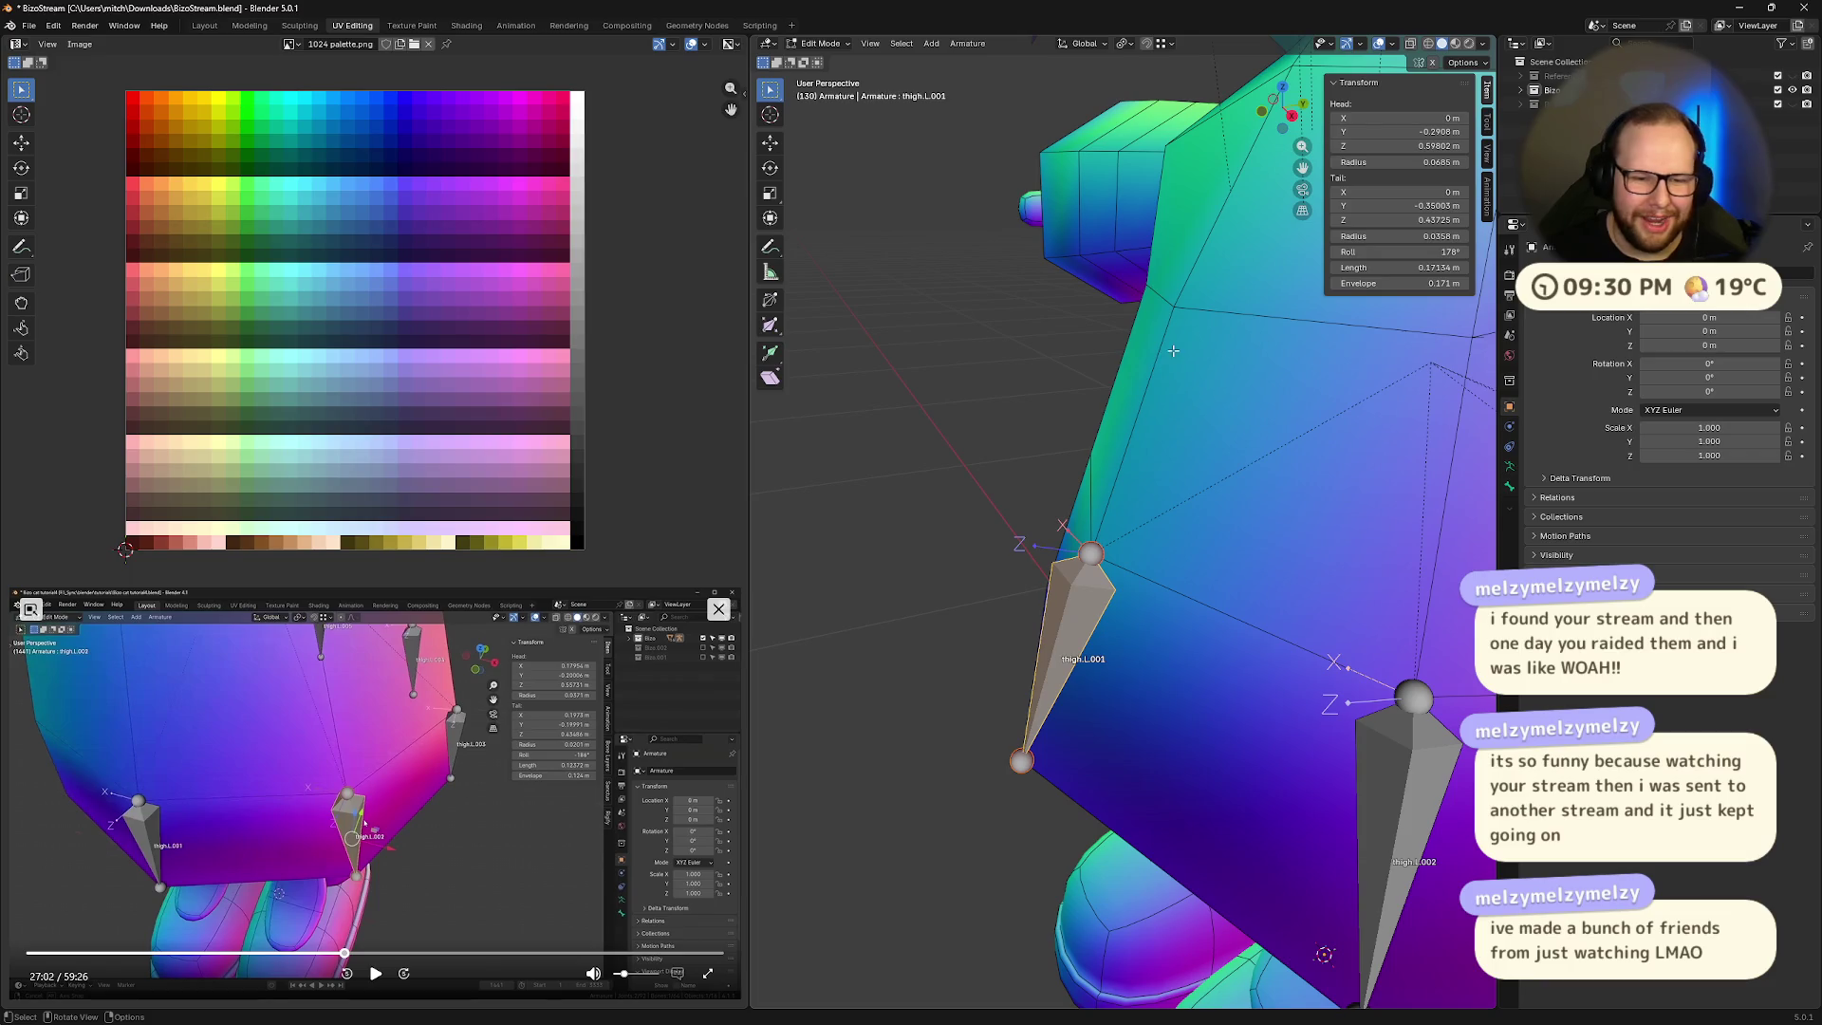
{"action": "left_click", "coordinate": [1432, 251]}
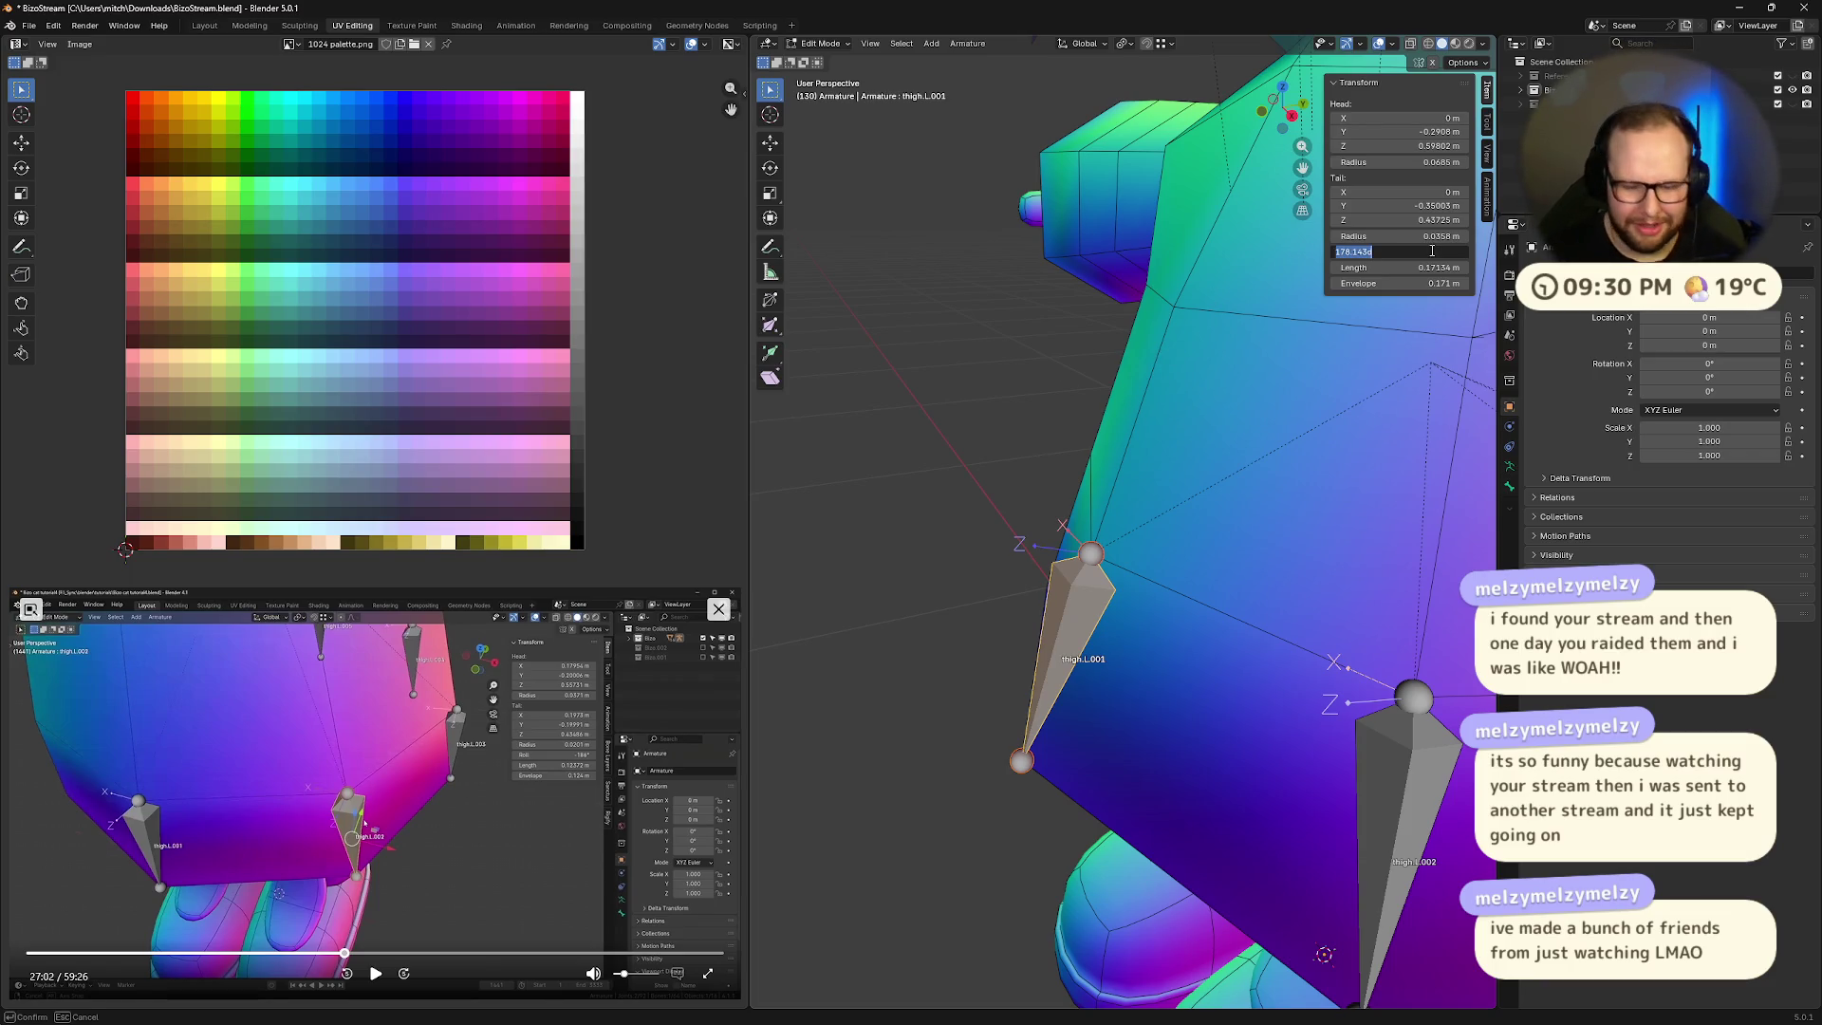
{"action": "type", "text": "180"}
{"action": "key", "text": "Return"}
{"action": "mouse_move", "coordinate": [1044, 608]}
{"action": "middle_mouse_down"}
{"action": "mouse_move", "coordinate": [1226, 608]}
{"action": "mouse_move", "coordinate": [1101, 615]}
{"action": "middle_mouse_up"}
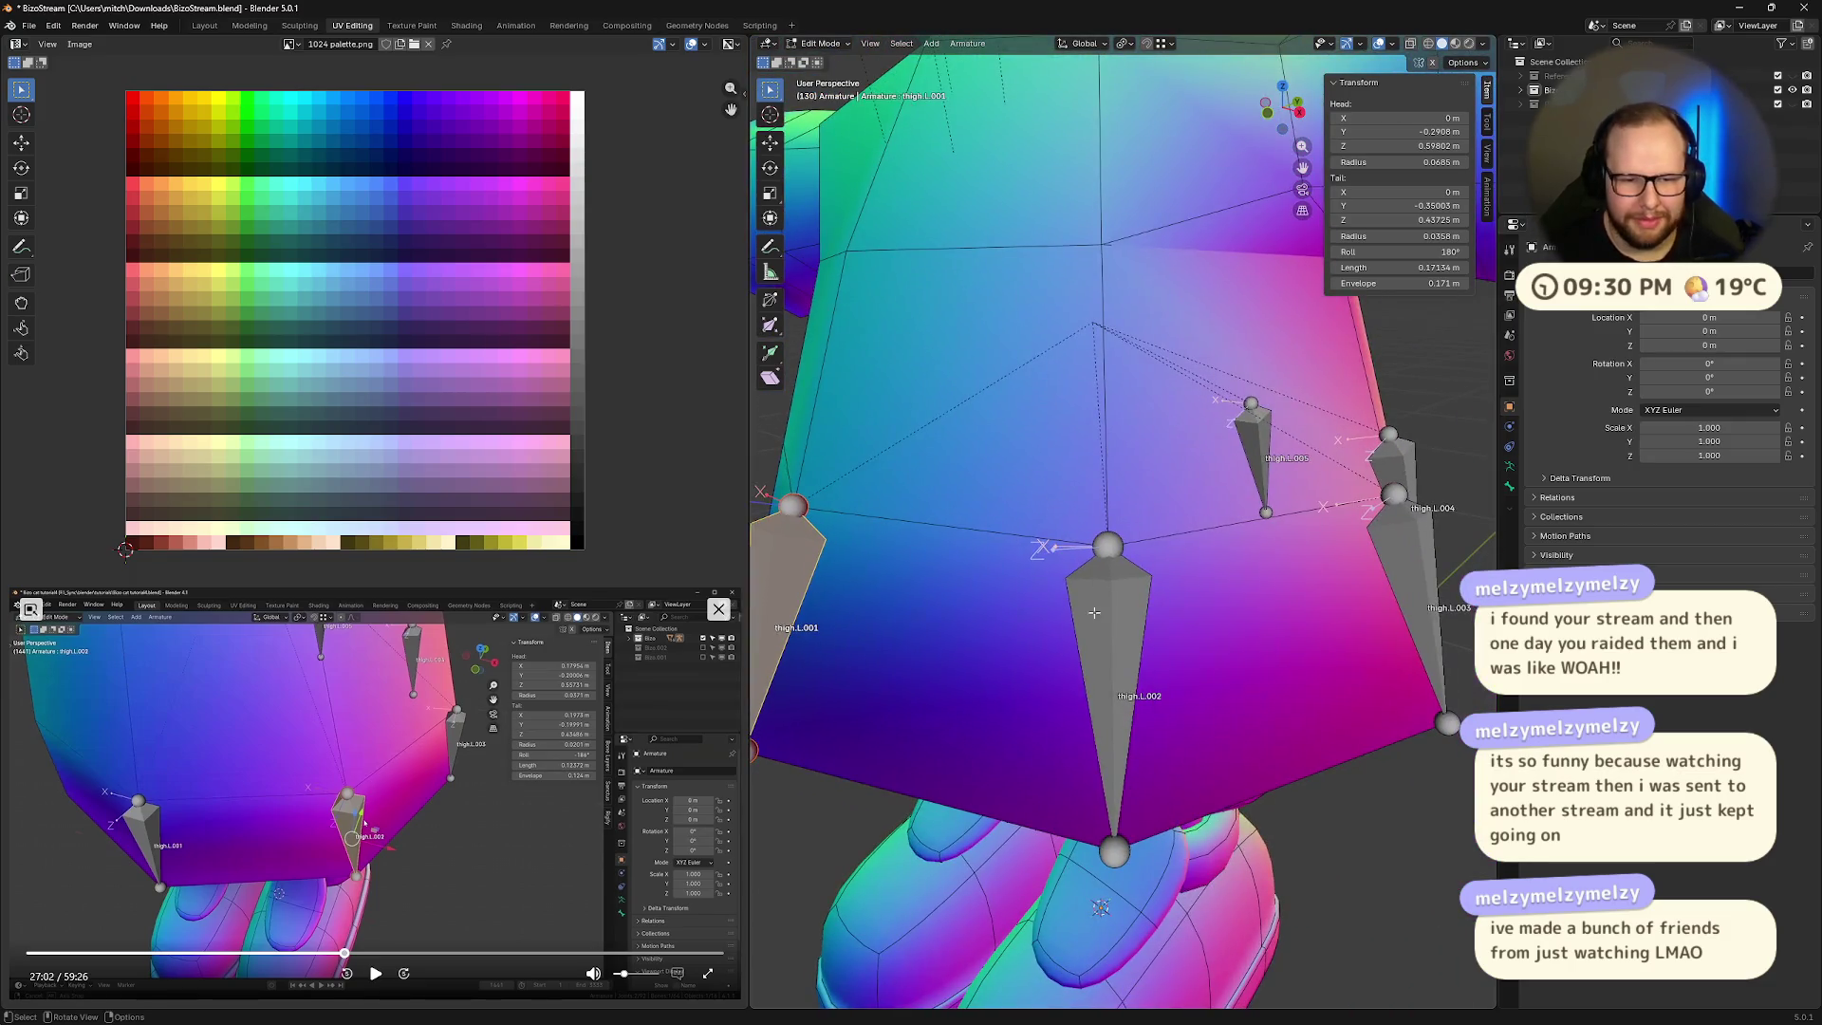
{"action": "left_click", "coordinate": [1090, 604]}
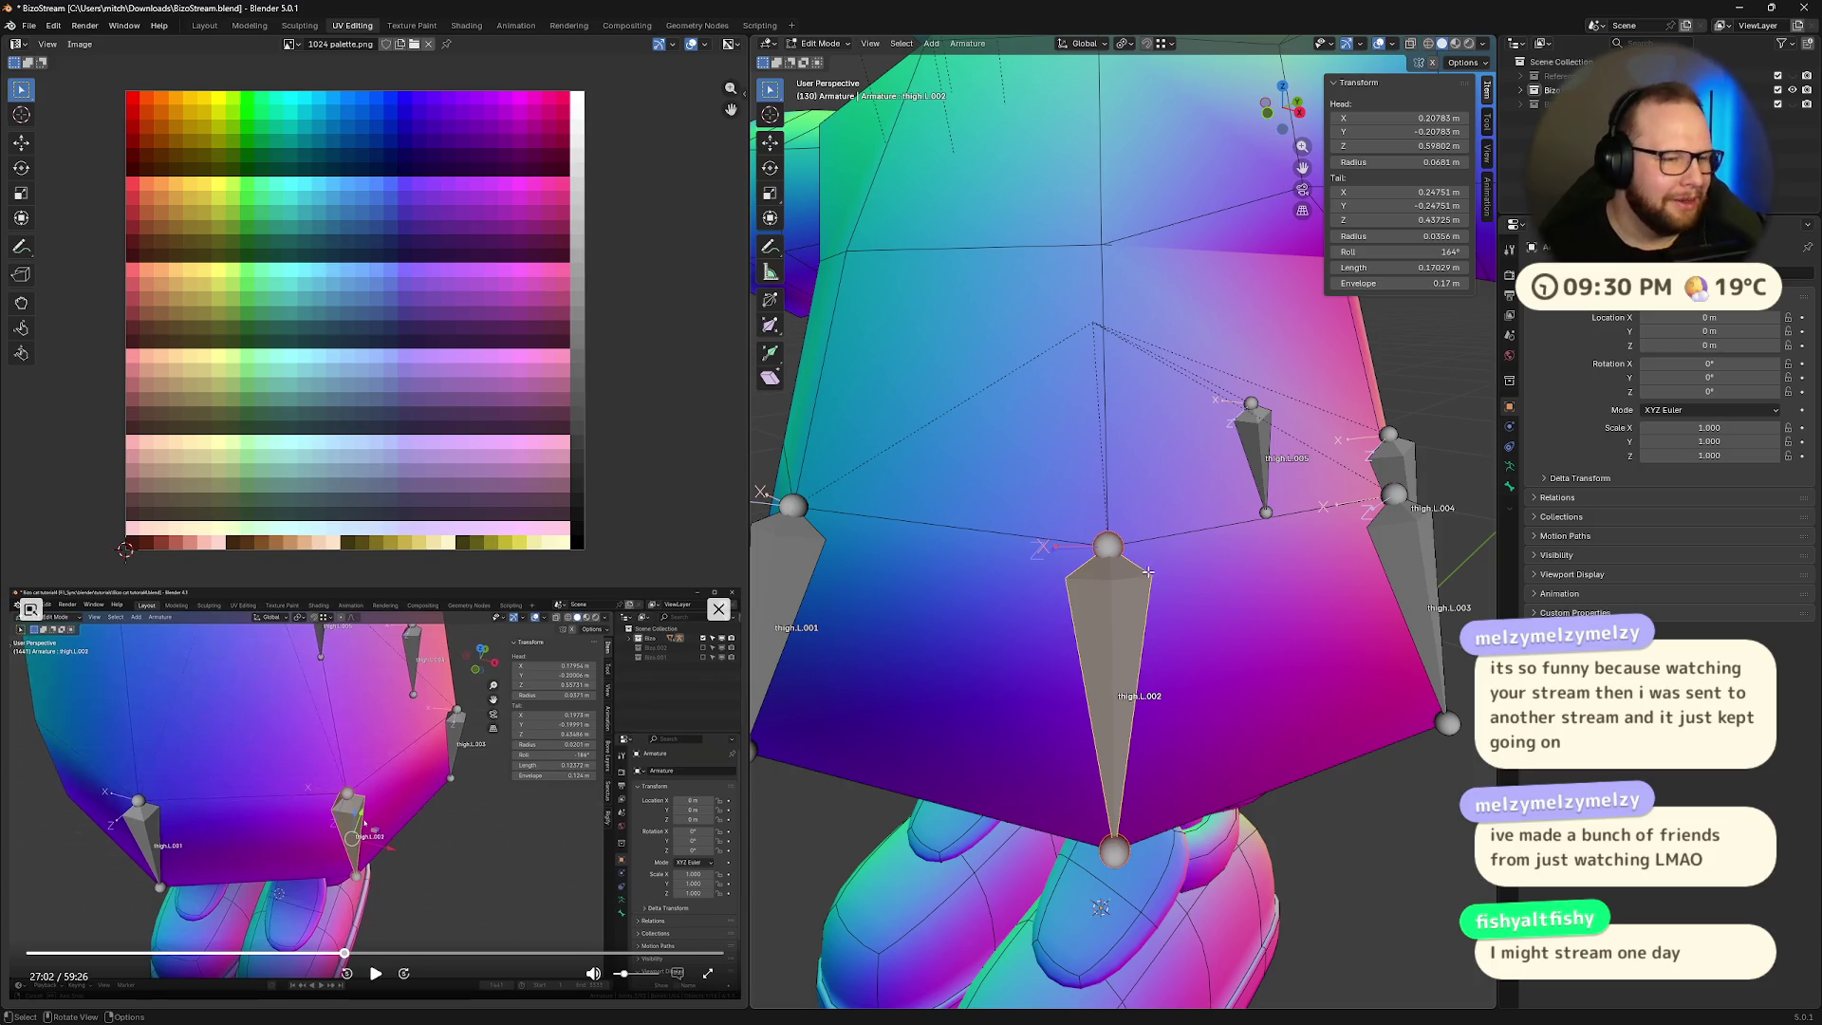
- Set thigh.L.002's roll to 180°
{"action": "scroll", "coordinate": [1149, 558], "scroll_direction": "down", "scroll_amount": 5}
{"action": "mouse_move", "coordinate": [1143, 569]}
{"action": "middle_mouse_down"}
{"action": "mouse_move", "coordinate": [1086, 741]}
{"action": "mouse_move", "coordinate": [1234, 735]}
{"action": "mouse_move", "coordinate": [1198, 728]}
{"action": "middle_mouse_up"}
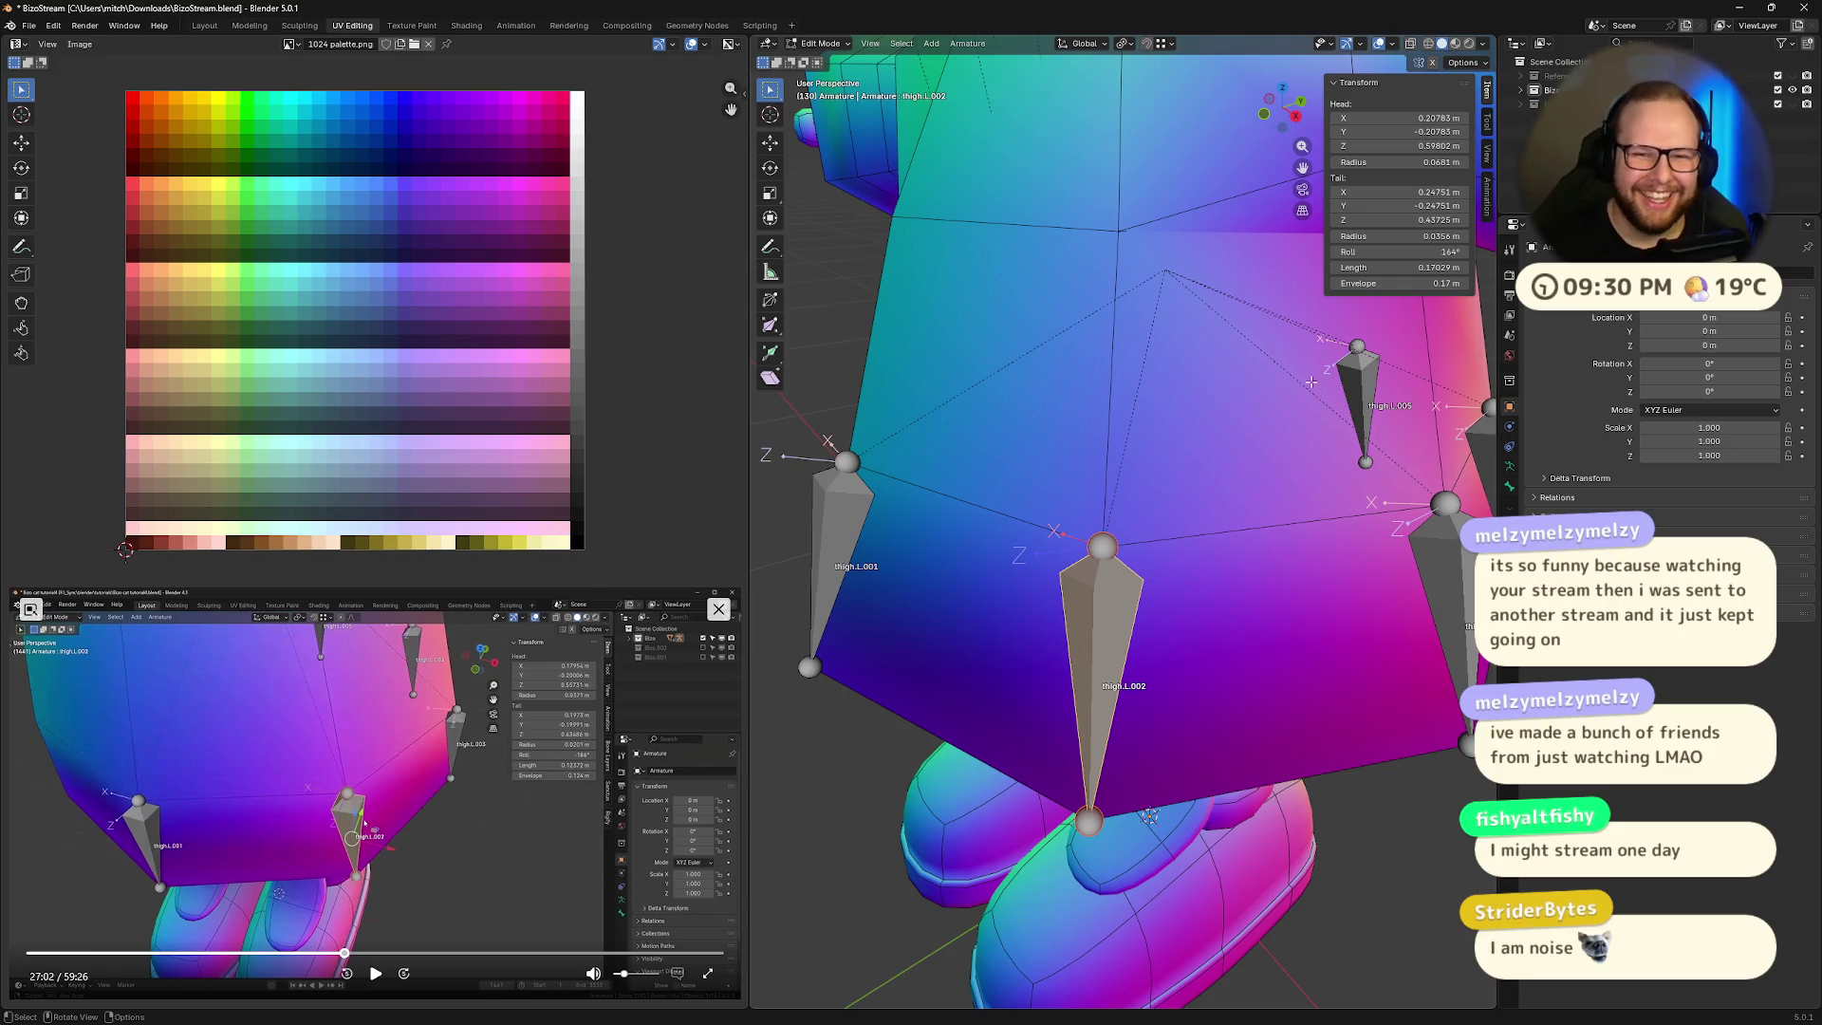
{"action": "mouse_move", "coordinate": [1311, 381]}
{"action": "middle_mouse_down"}
{"action": "mouse_move", "coordinate": [1246, 387]}
{"action": "mouse_move", "coordinate": [1219, 520]}
{"action": "middle_mouse_up"}
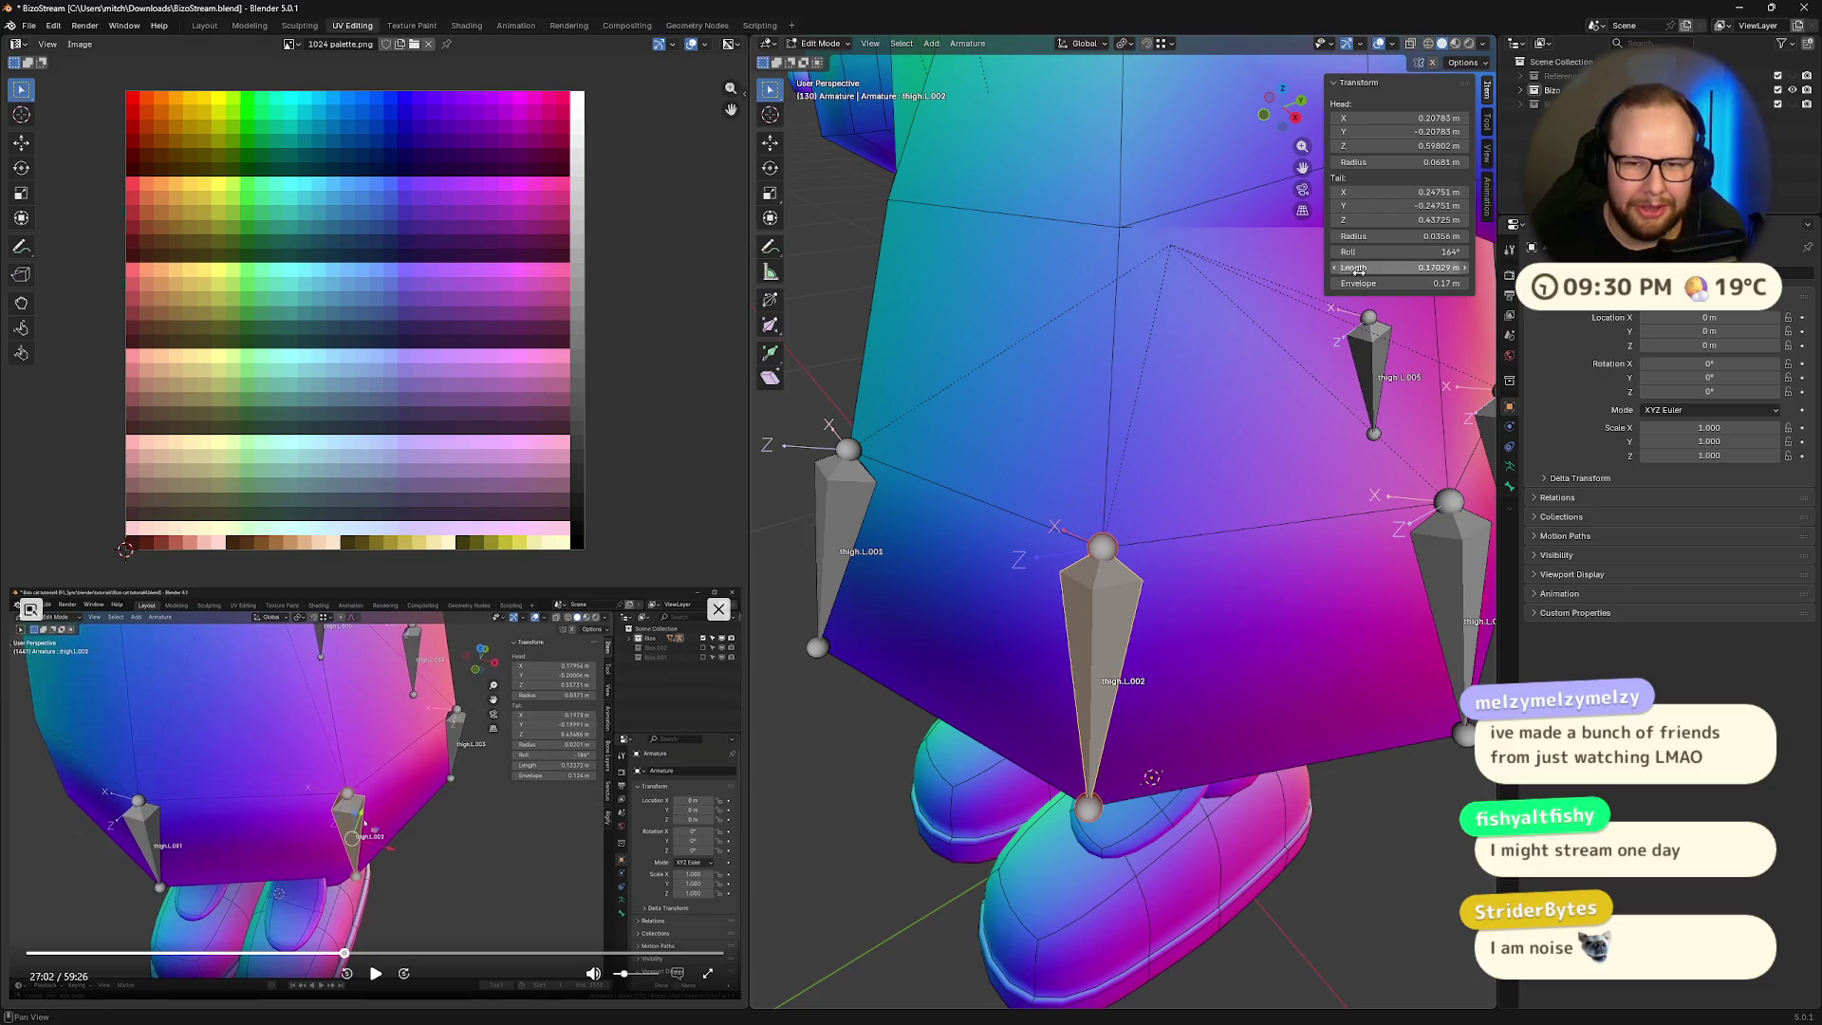
{"action": "left_click", "coordinate": [1412, 254]}
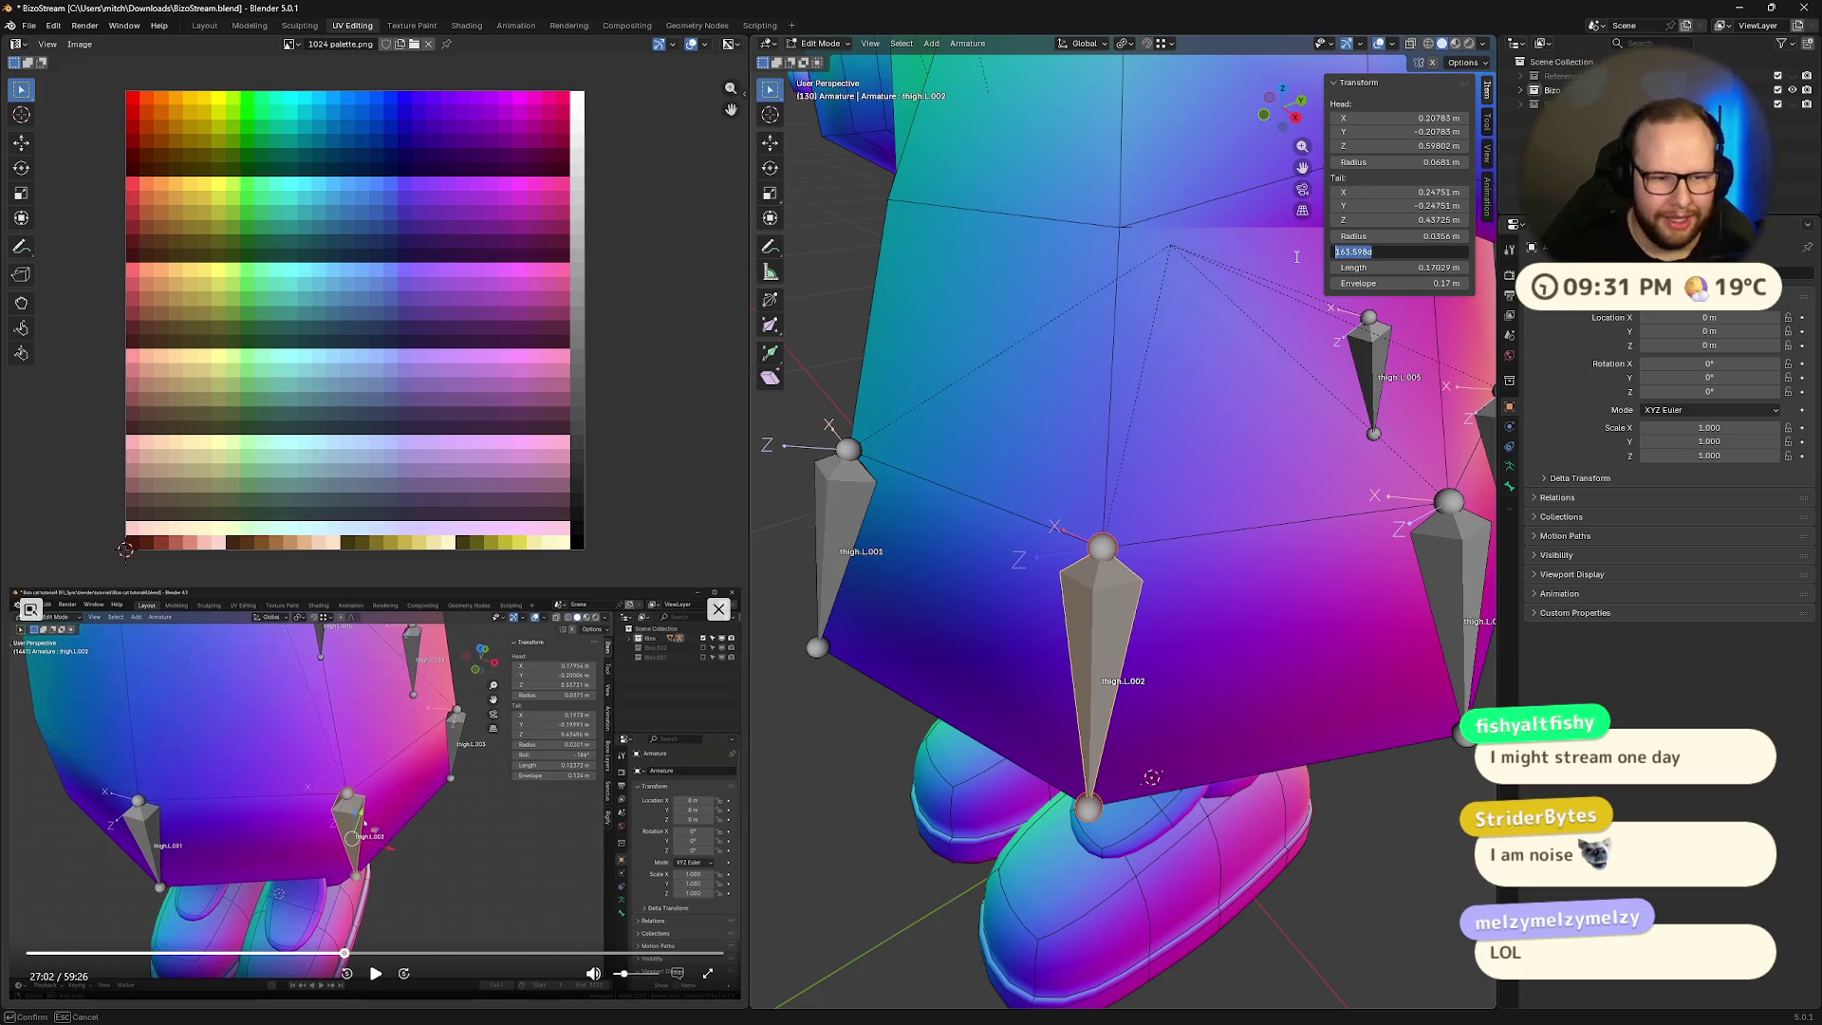
{"action": "type", "text": "180"}
{"action": "key", "text": "Return"}
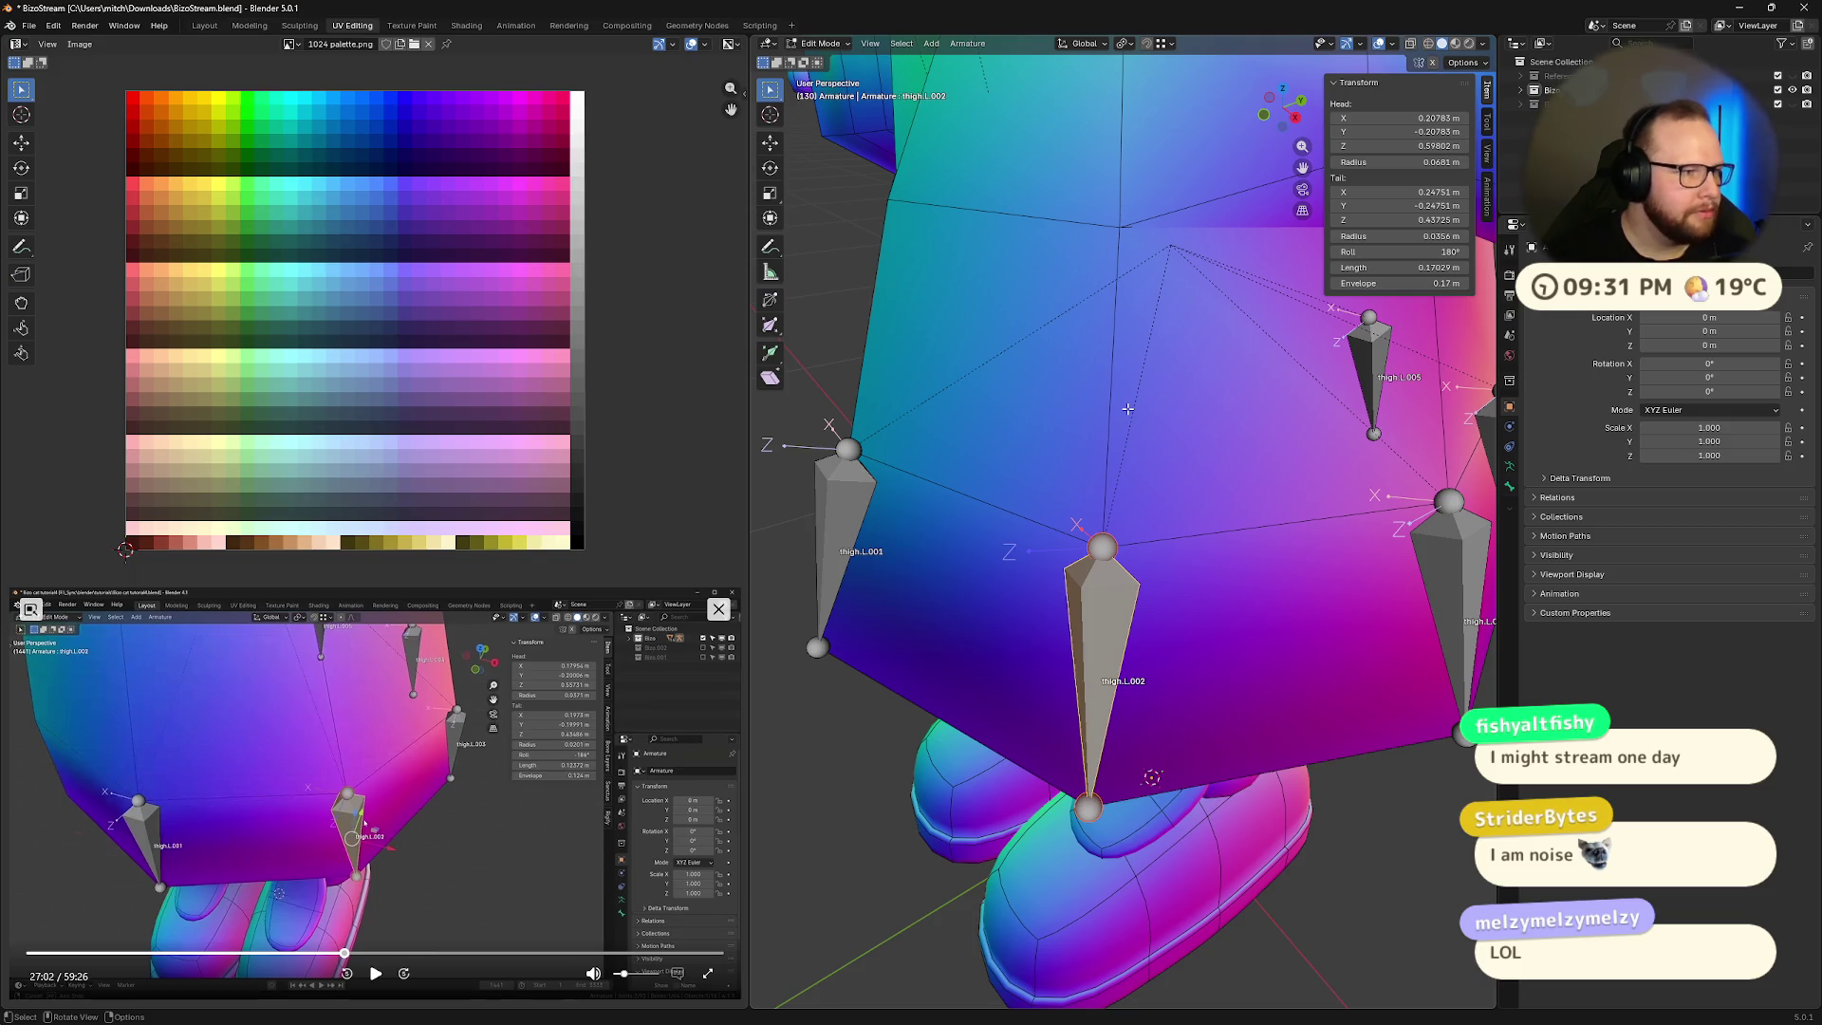
- Test roll angles on thigh.L.002 and settle on an exact 110°
{"action": "mouse_move", "coordinate": [1415, 253]}
{"action": "left_mouse_down"}
{"action": "mouse_move", "coordinate": [1440, 253]}
{"action": "mouse_move", "coordinate": [1358, 253]}
{"action": "left_mouse_up"}
{"action": "left_click", "coordinate": [1459, 255]}
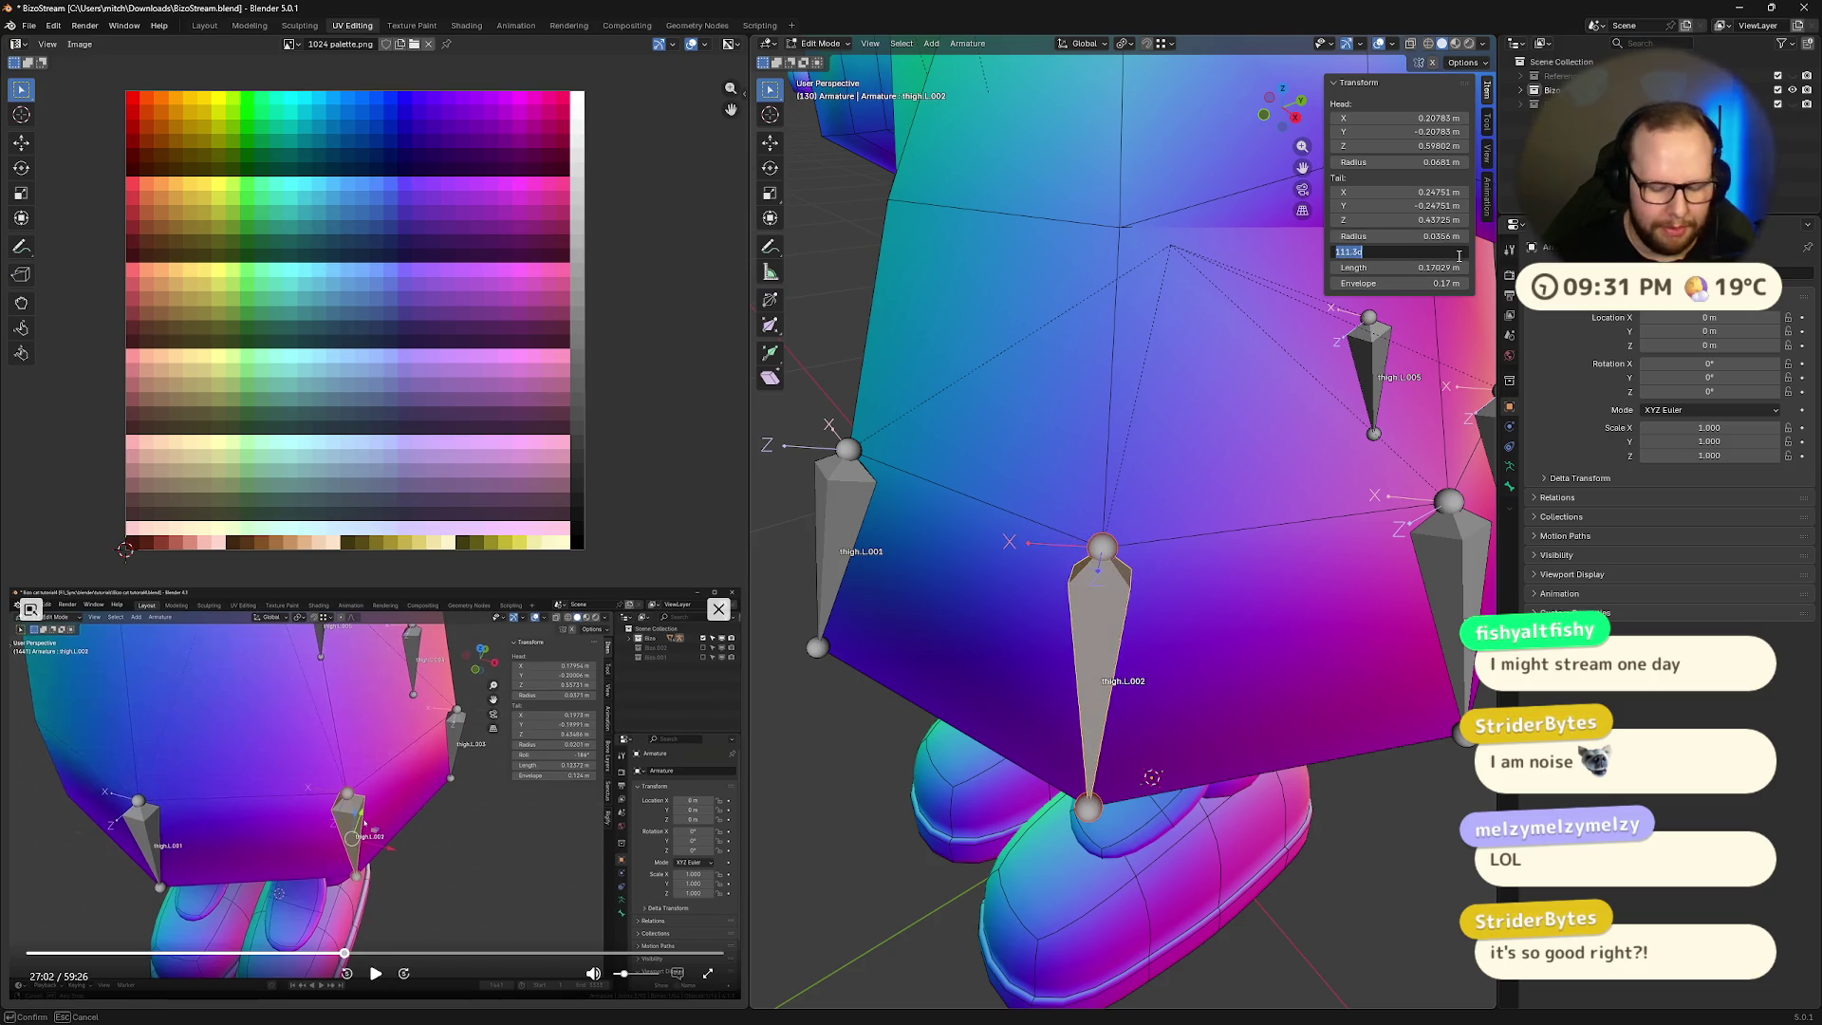
{"action": "type", "text": "110"}
{"action": "key", "text": "Return"}
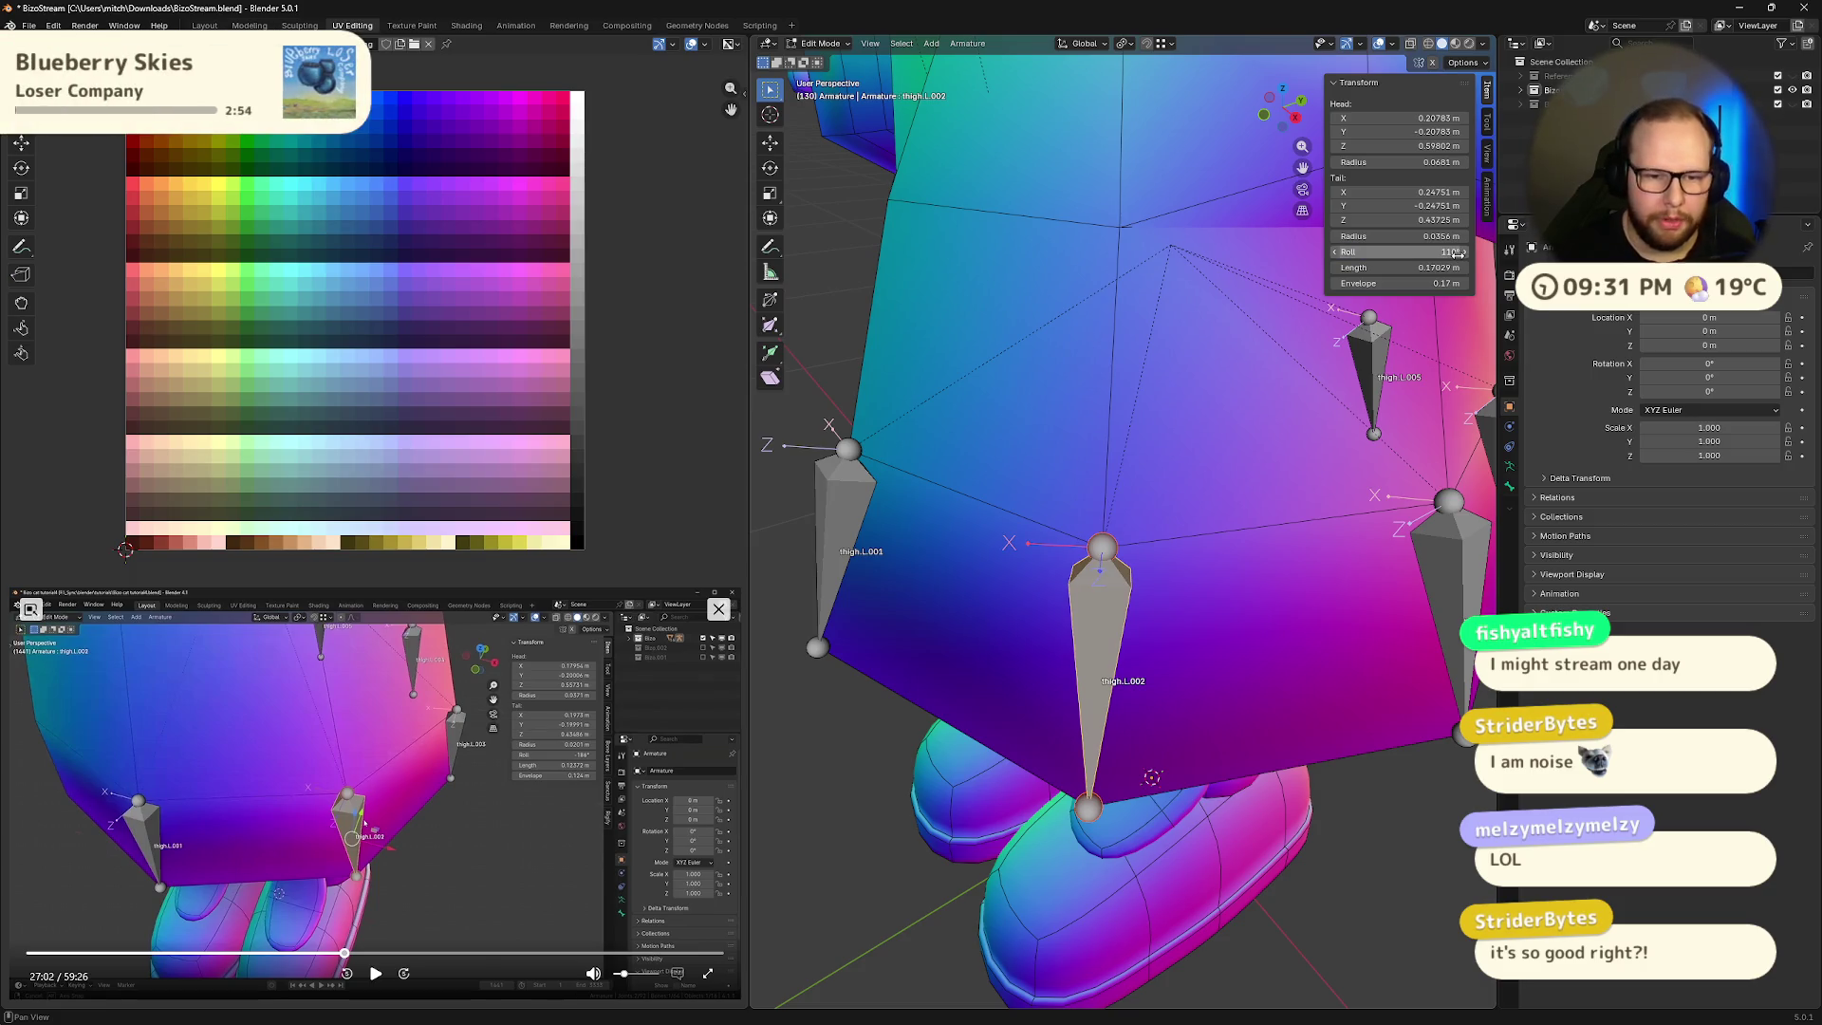
{"action": "middle_click_drag", "start_coordinate": [1186, 455], "coordinate": [1272, 550]}
{"action": "left_click", "coordinate": [1324, 646]}
{"action": "middle_click_drag", "start_coordinate": [1324, 646], "coordinate": [1234, 655]}
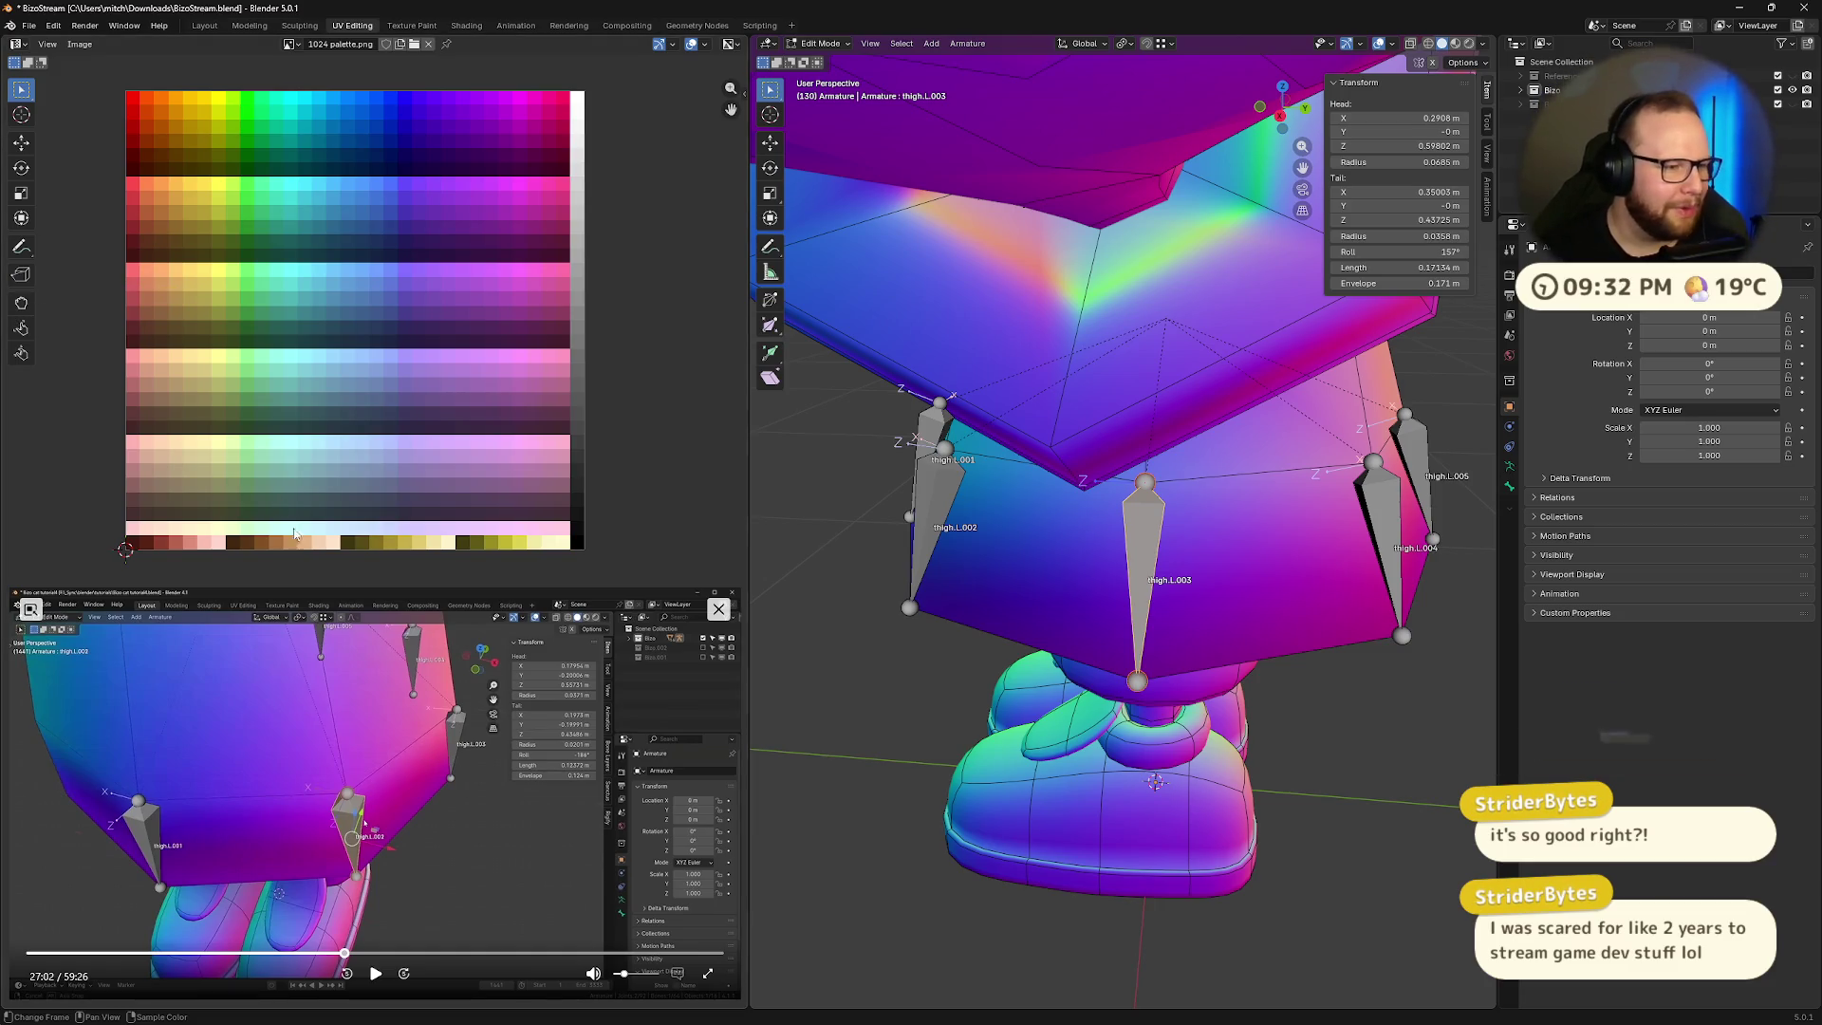
- Orbit and zoom around the hips to inspect the skirt bones from below and the sides
{"action": "mouse_move", "coordinate": [1139, 664]}
{"action": "middle_mouse_down"}
{"action": "mouse_move", "coordinate": [1049, 672]}
{"action": "mouse_move", "coordinate": [1215, 669]}
{"action": "mouse_move", "coordinate": [1100, 637]}
{"action": "middle_mouse_up"}
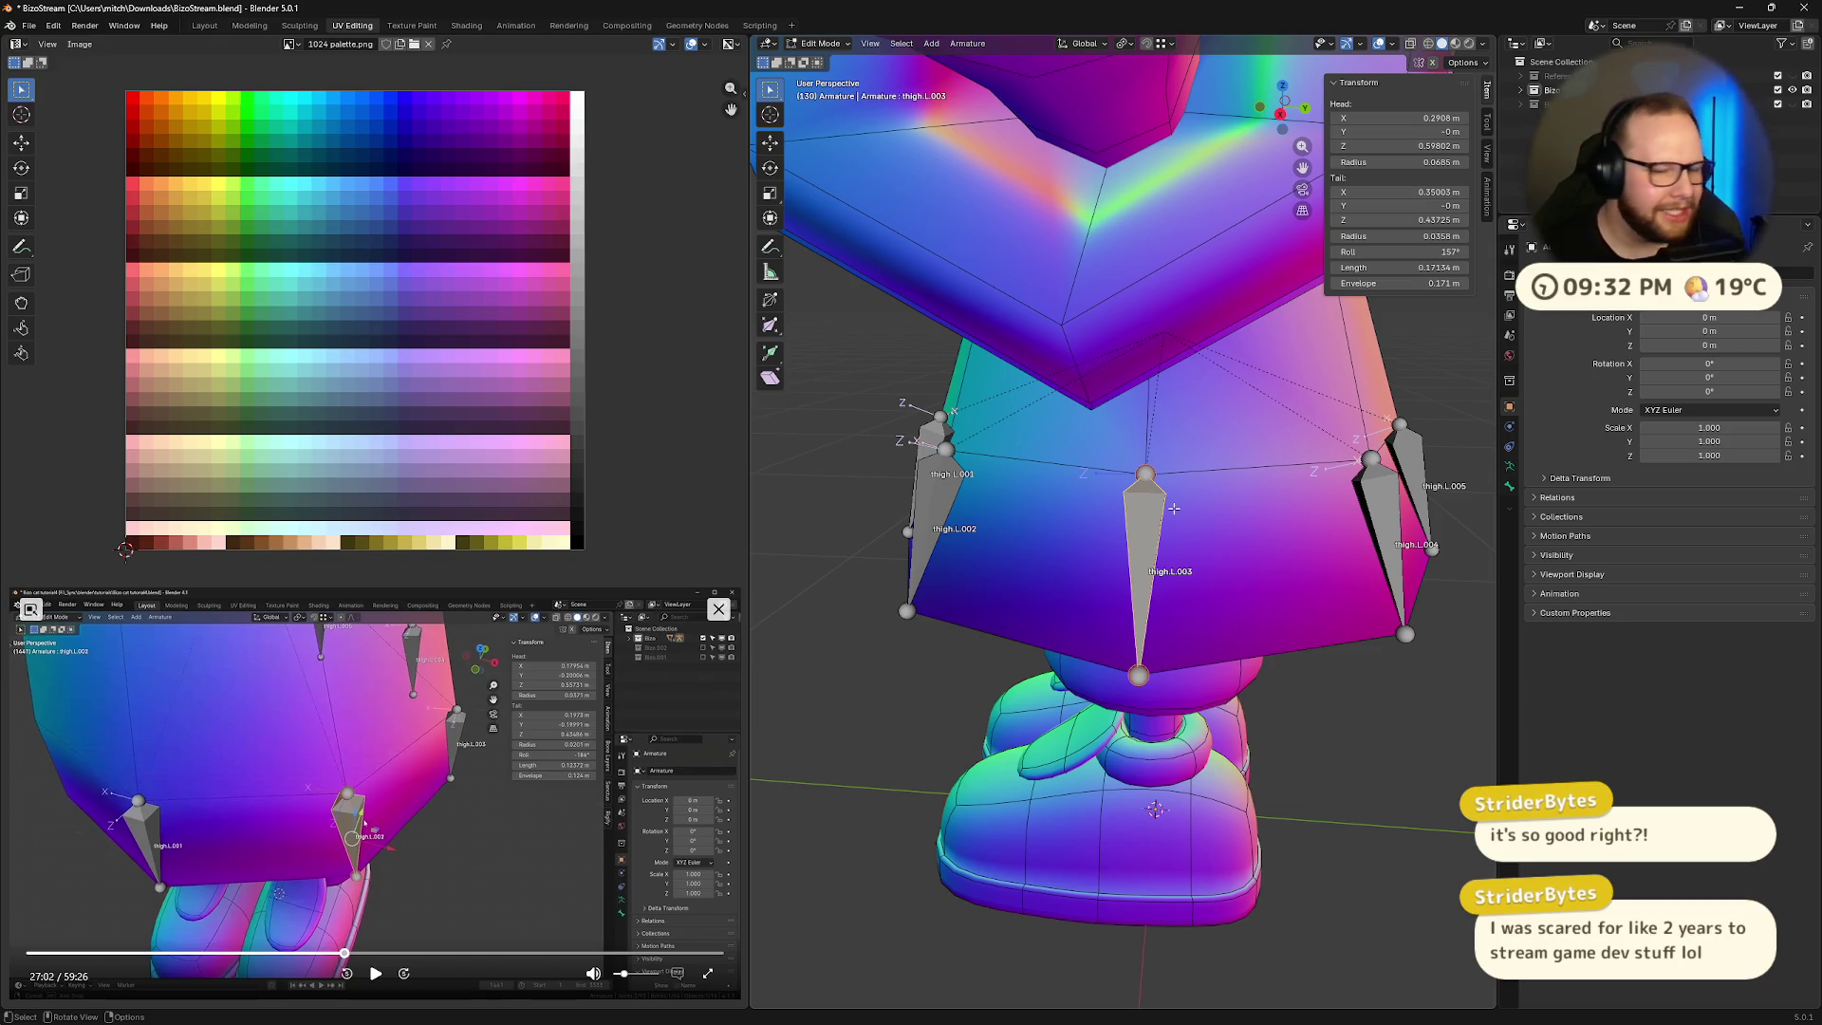
{"action": "mouse_move", "coordinate": [1080, 576]}
{"action": "middle_mouse_down"}
{"action": "mouse_move", "coordinate": [1328, 592]}
{"action": "mouse_move", "coordinate": [1311, 557]}
{"action": "middle_mouse_up"}
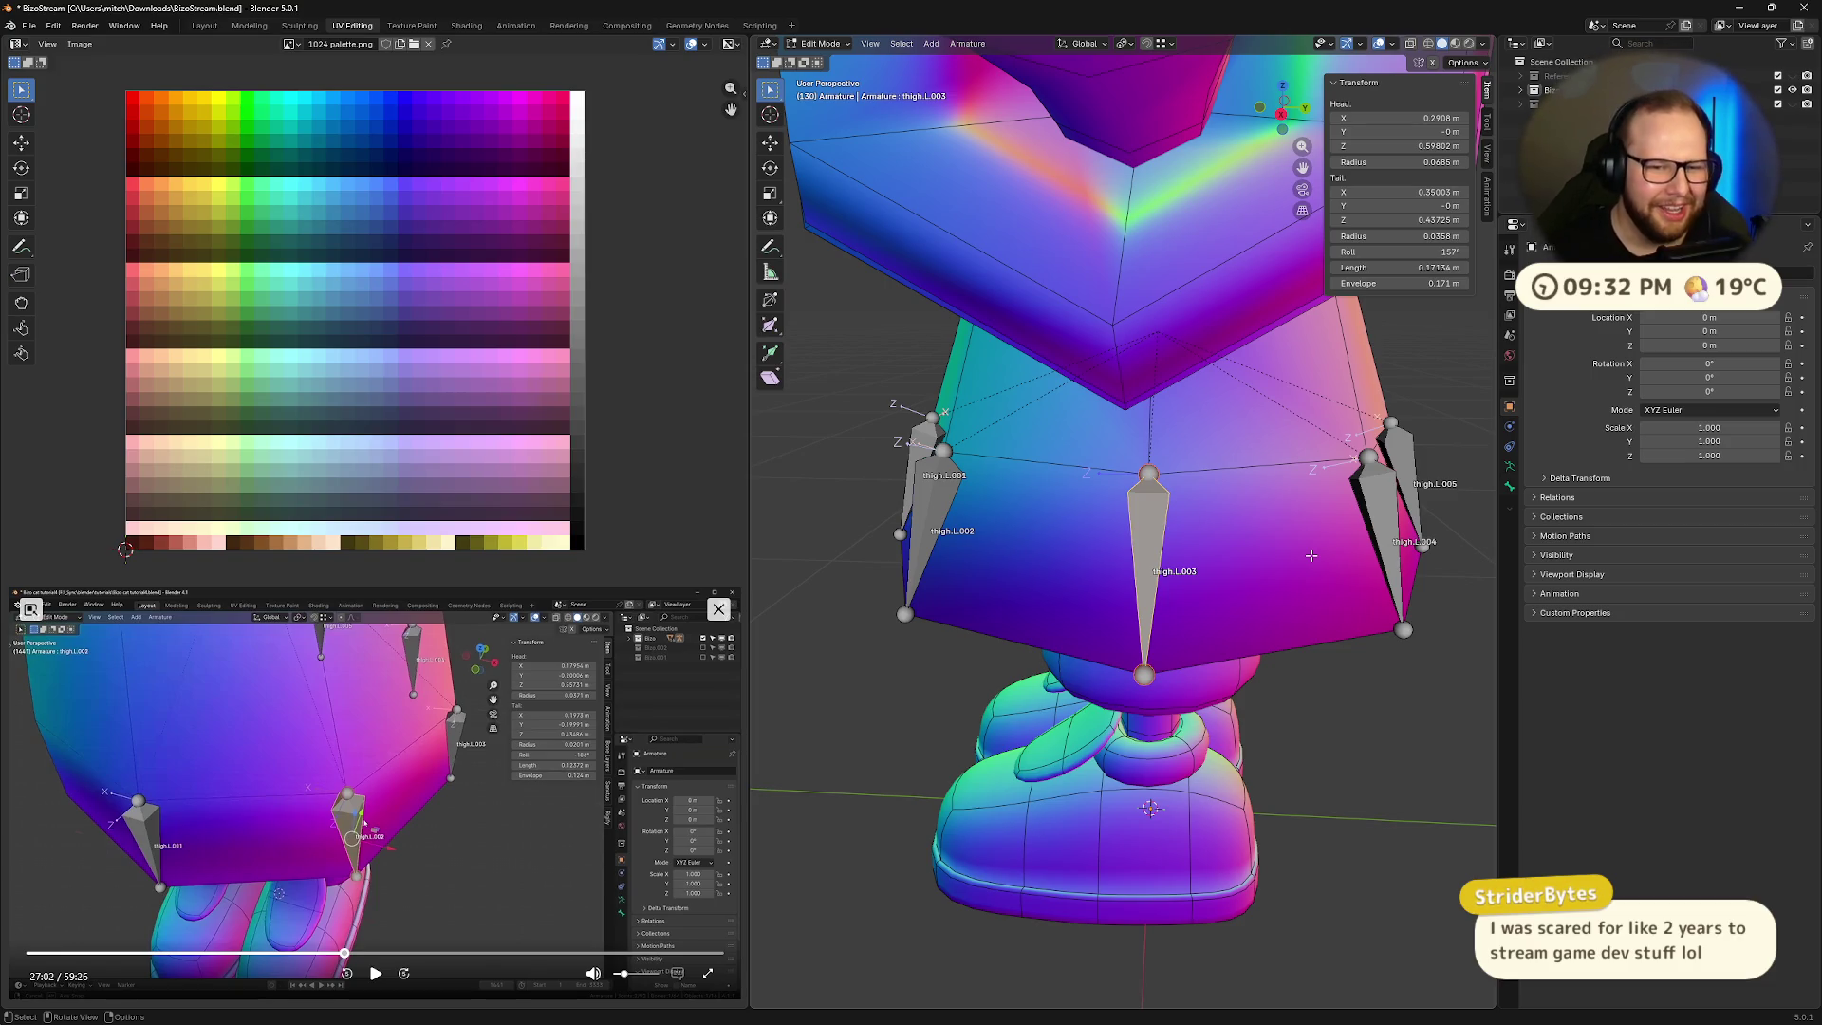
{"action": "middle_click_drag", "start_coordinate": [1253, 560], "coordinate": [1344, 570]}
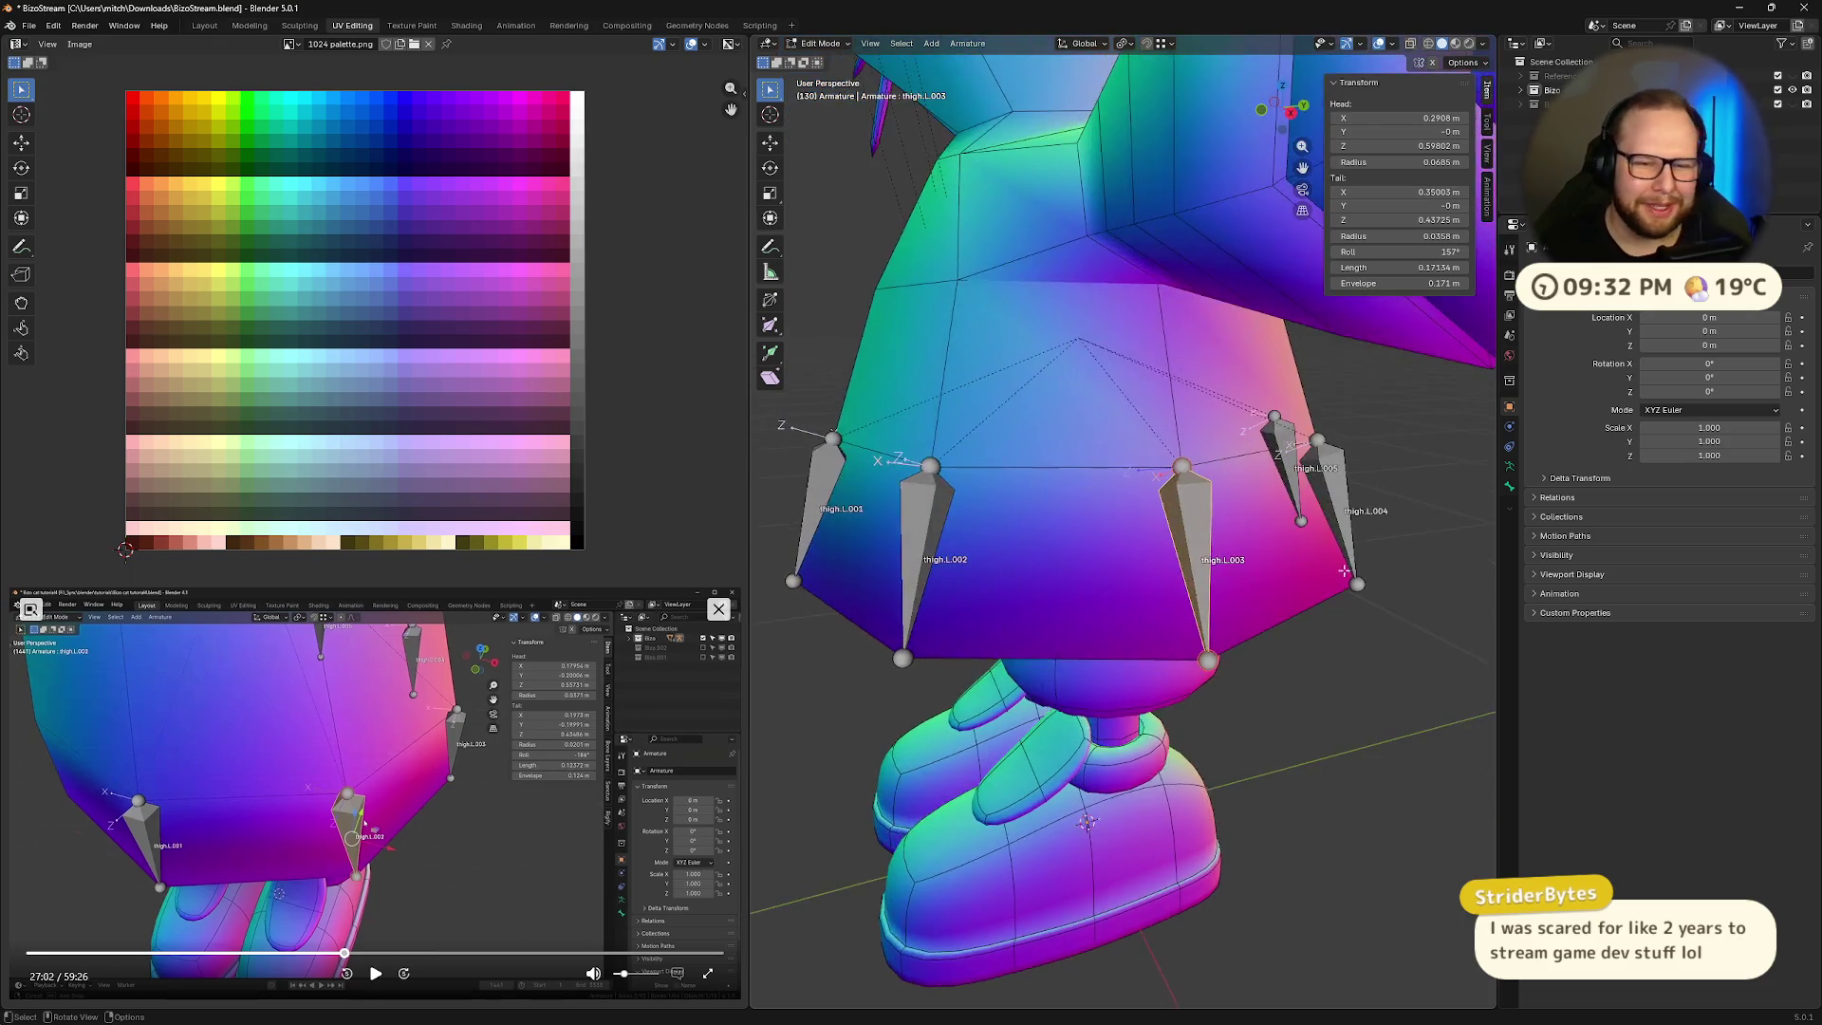
{"action": "scroll", "coordinate": [1344, 570], "scroll_direction": "down", "scroll_amount": 1}
{"action": "scroll", "coordinate": [1340, 574], "scroll_direction": "up", "scroll_amount": 3}
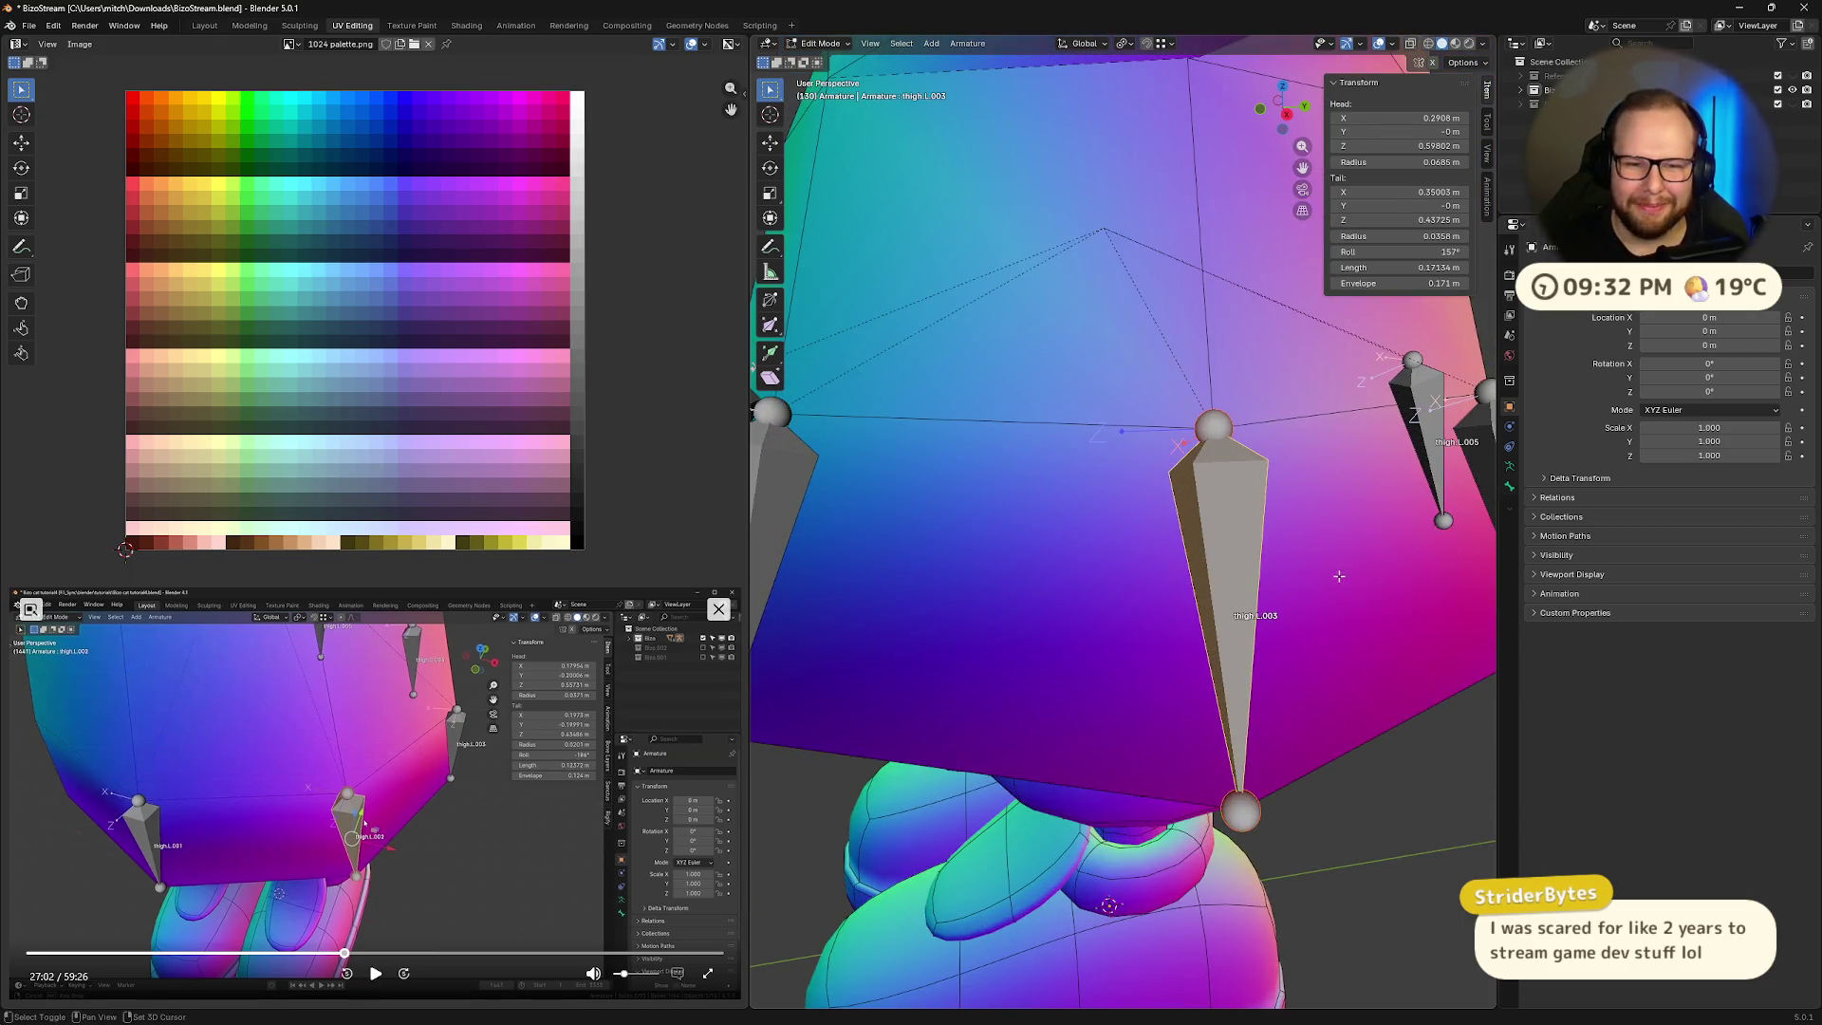
{"action": "scroll", "coordinate": [1338, 576], "scroll_direction": "down", "scroll_amount": 2}
{"action": "middle_click_drag", "start_coordinate": [1338, 576], "coordinate": [1318, 390]}
{"action": "scroll", "coordinate": [1318, 390], "scroll_direction": "down", "scroll_amount": 3}
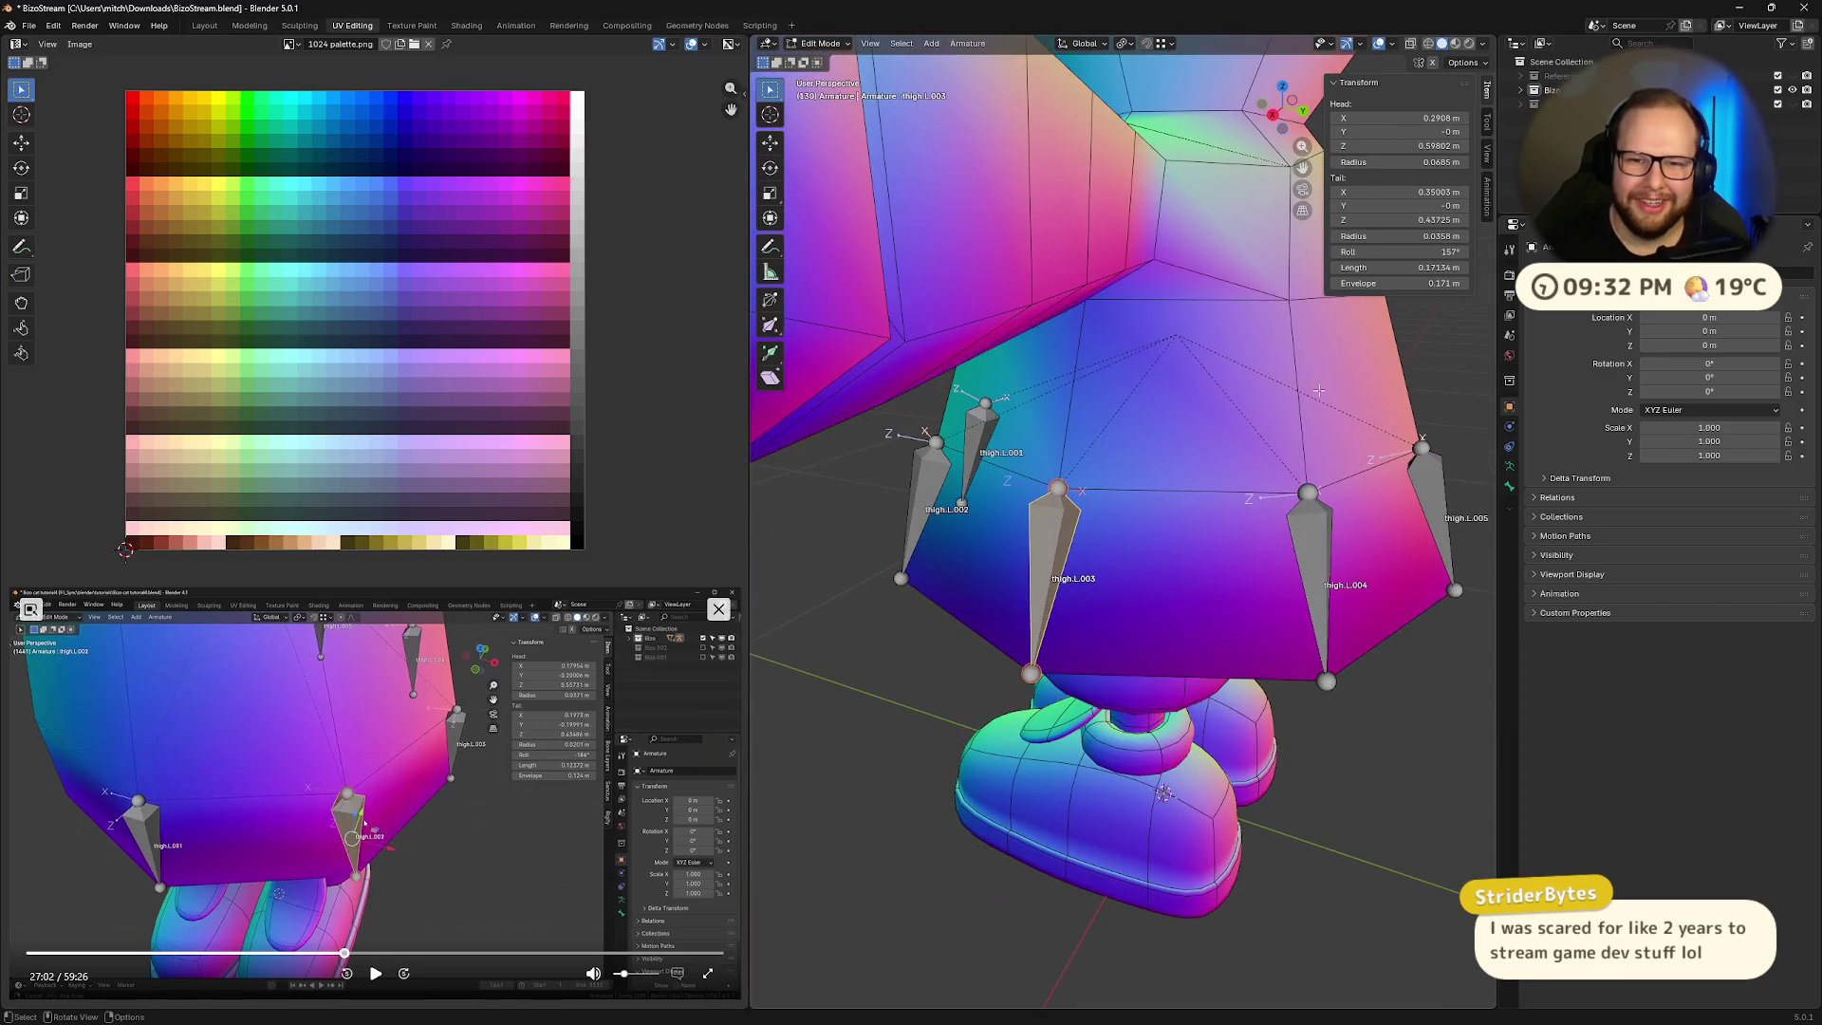
- Drag thigh.L.003's roll down from 157° to about 71°
{"action": "left_click_drag", "start_coordinate": [1400, 252], "coordinate": [1319, 252]}
{"action": "mouse_move", "coordinate": [1120, 531]}
{"action": "middle_mouse_down"}
{"action": "mouse_move", "coordinate": [1101, 477]}
{"action": "mouse_move", "coordinate": [1296, 418]}
{"action": "middle_mouse_up"}
{"action": "scroll", "coordinate": [1101, 477], "scroll_direction": "up", "scroll_amount": 4}
{"action": "left_click", "coordinate": [1446, 251]}
- Enter an exact 70° roll for thigh.L.003
{"action": "type", "text": "70"}
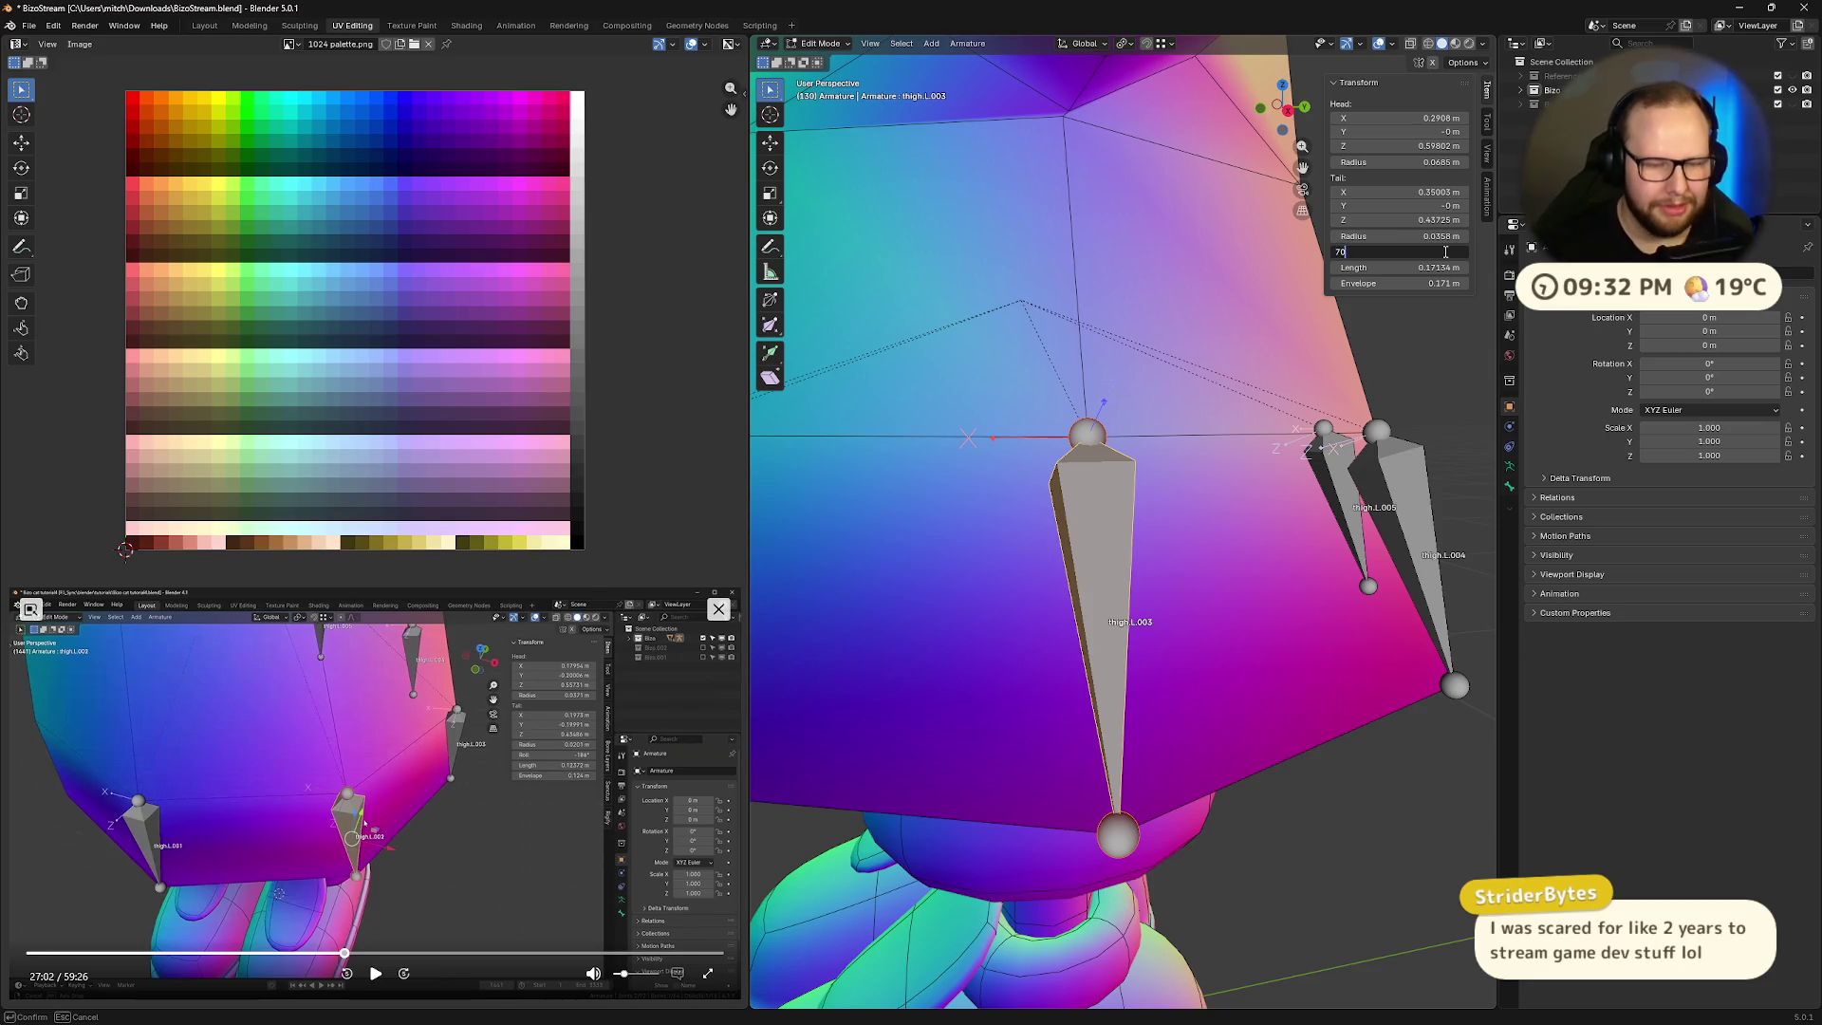
{"action": "key", "text": "Return"}
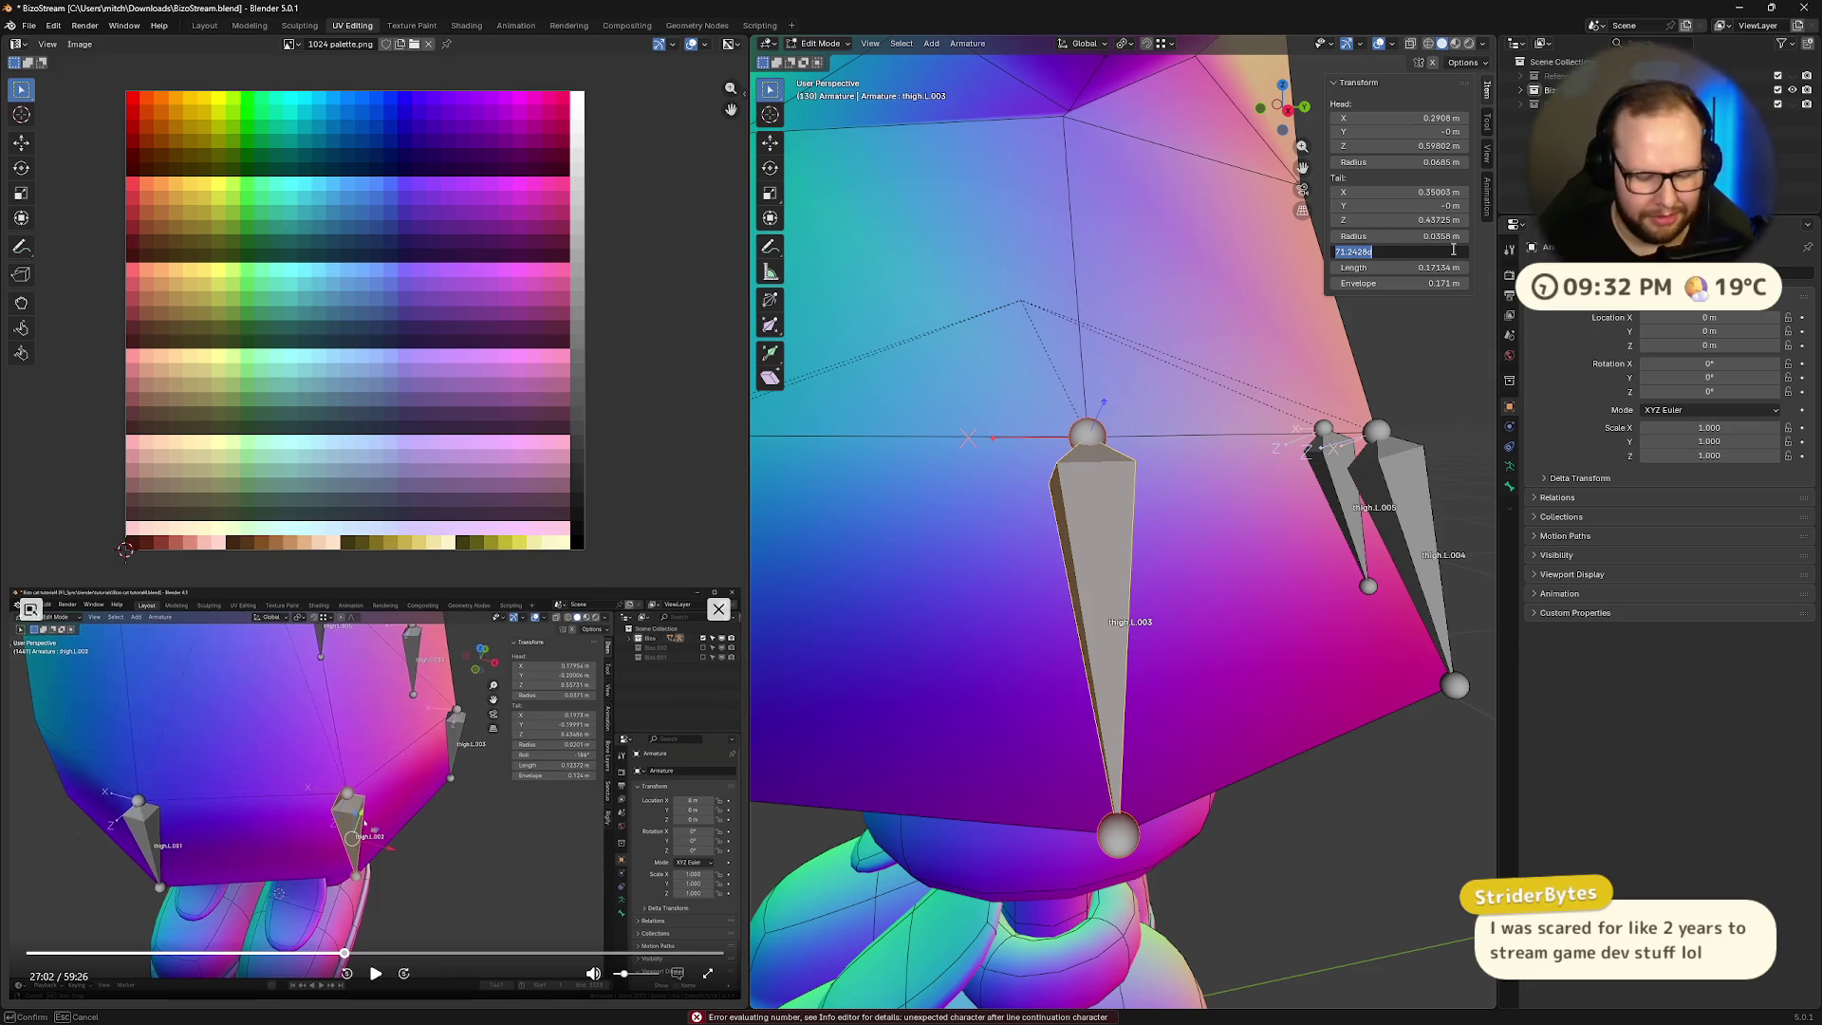
{"action": "type", "text": "70"}
{"action": "key", "text": "Return"}
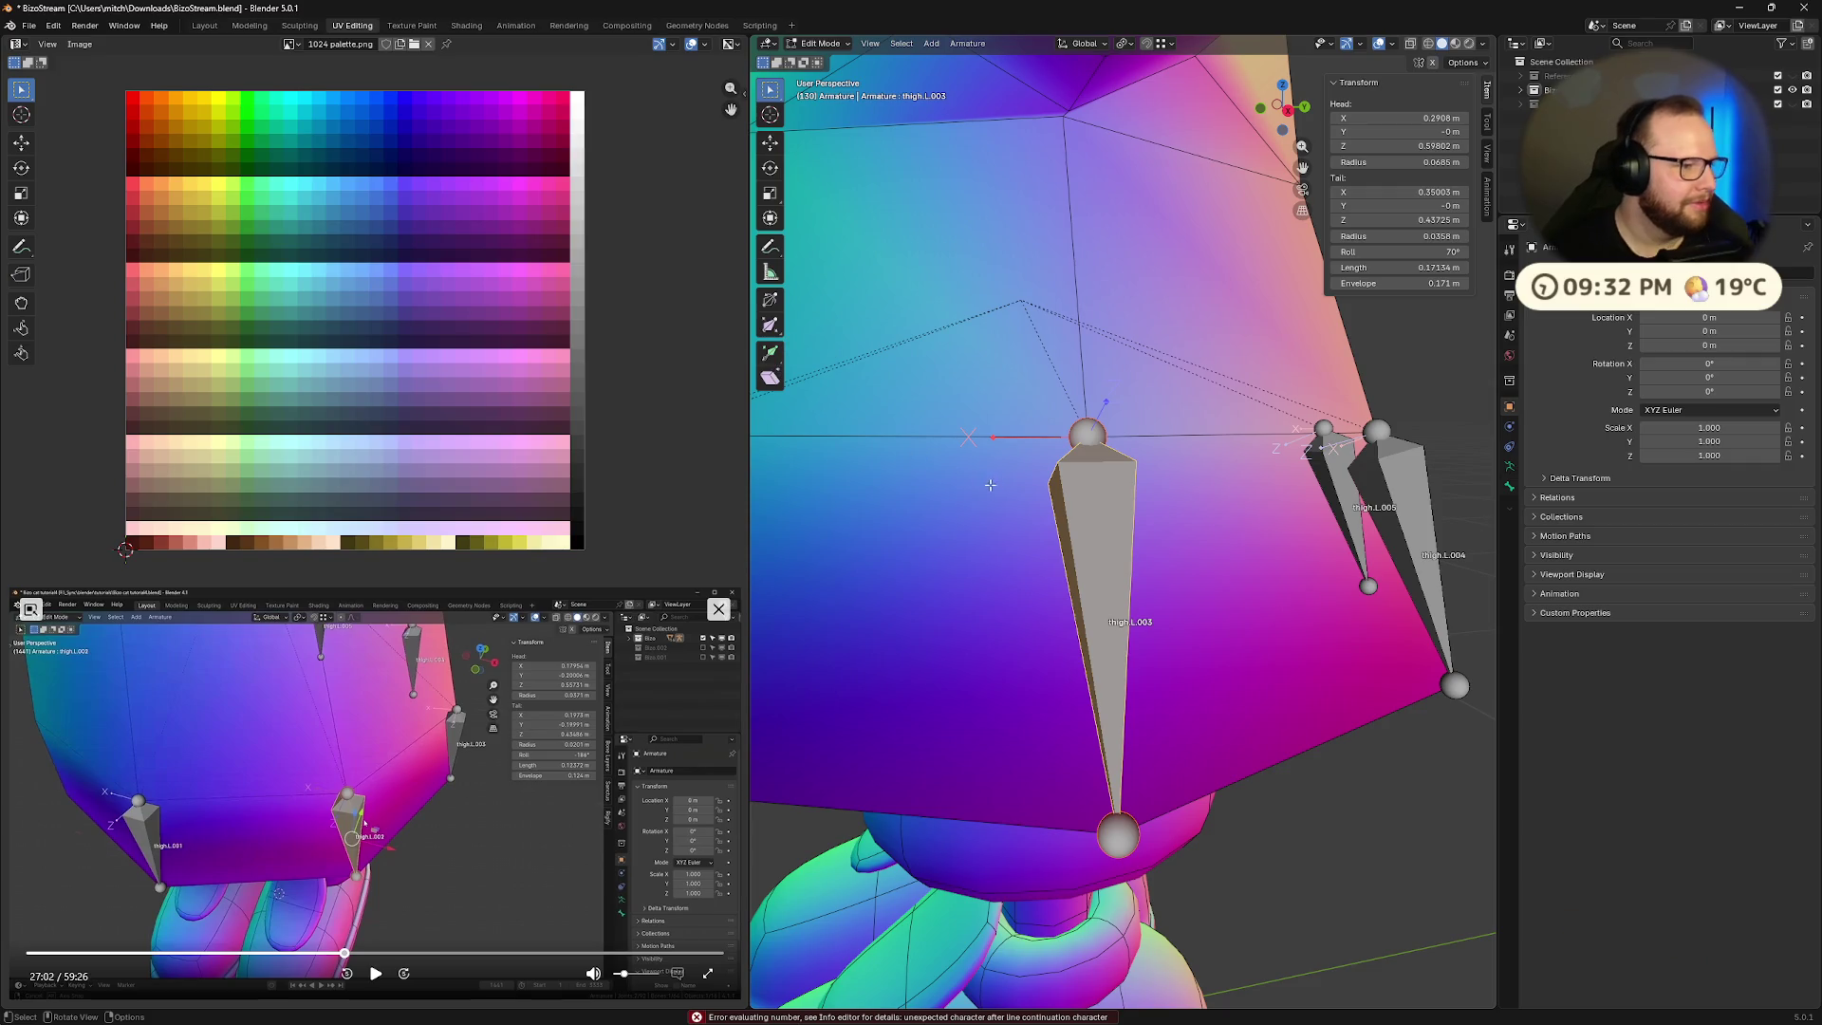
- Select thigh.L.004 and reset its roll from 166° to 0°
{"action": "scroll", "coordinate": [1134, 542], "scroll_direction": "down", "scroll_amount": 4}
{"action": "mouse_move", "coordinate": [1134, 542]}
{"action": "middle_mouse_down"}
{"action": "mouse_move", "coordinate": [1044, 574]}
{"action": "mouse_move", "coordinate": [1277, 574]}
{"action": "mouse_move", "coordinate": [1268, 552]}
{"action": "middle_mouse_up"}
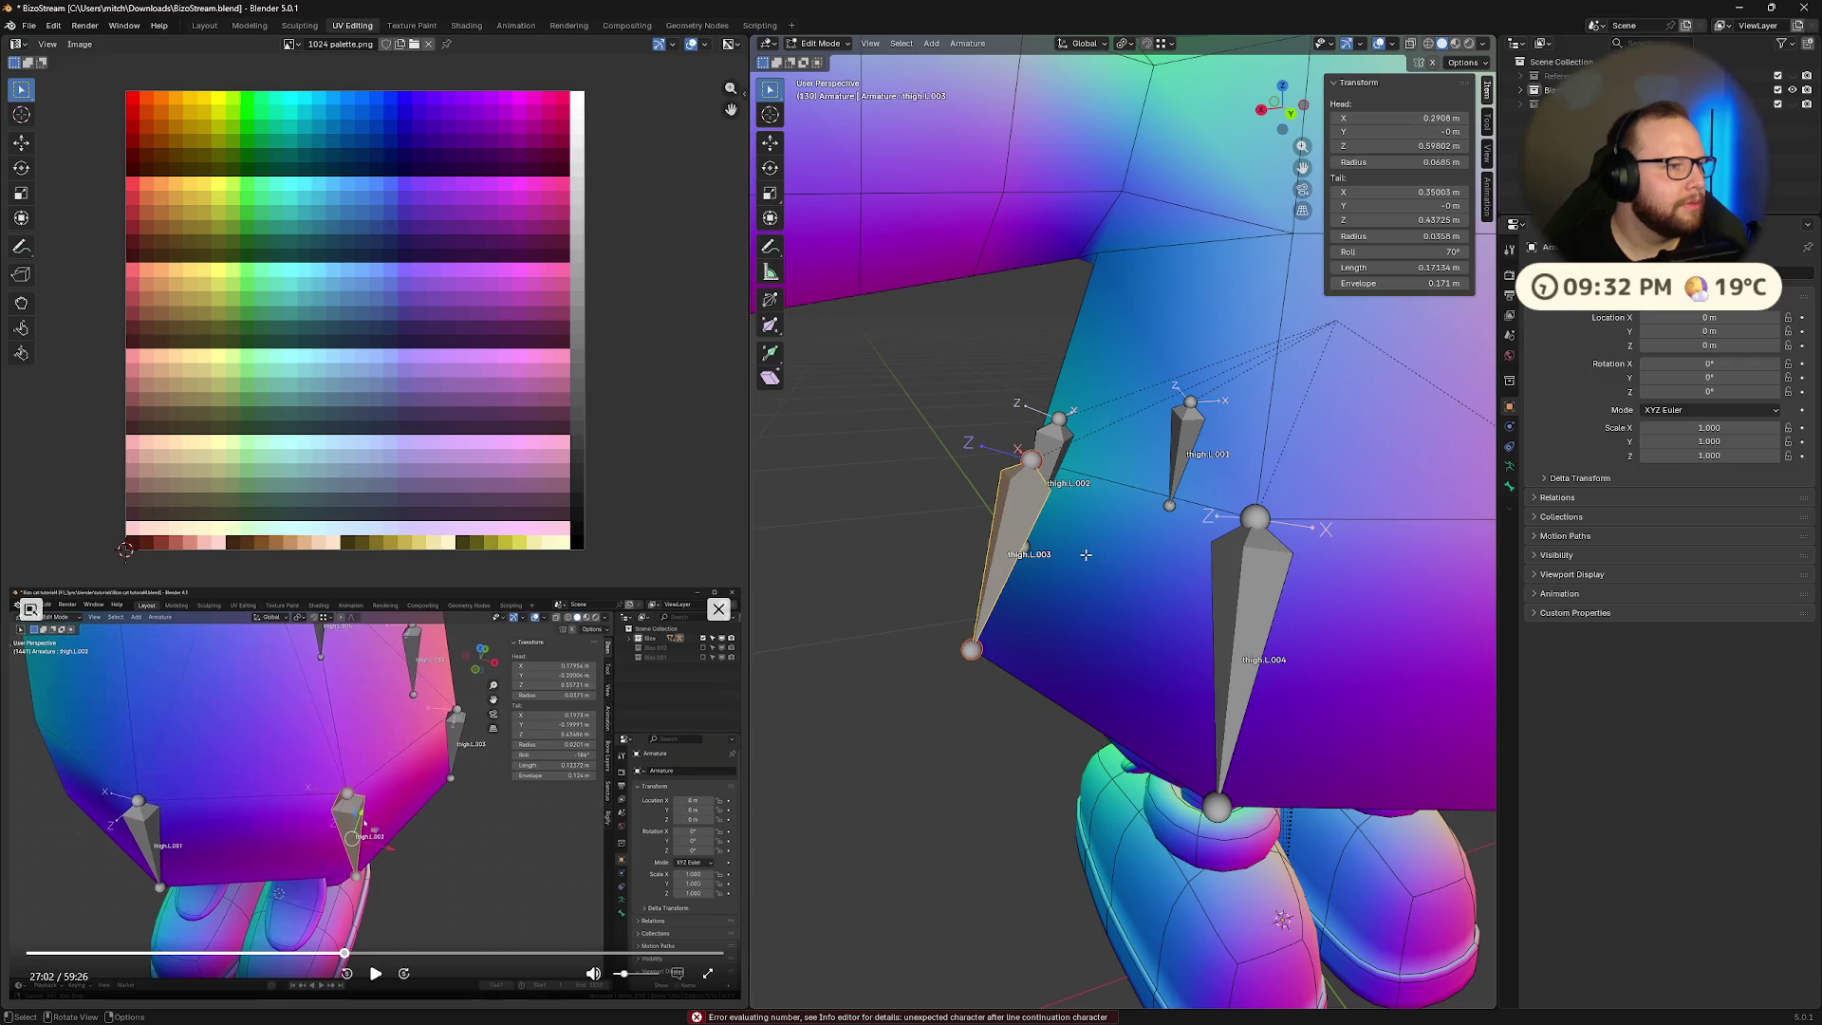
{"action": "middle_click_drag", "start_coordinate": [1093, 556], "coordinate": [1214, 560]}
{"action": "scroll", "coordinate": [1225, 562], "scroll_direction": "up", "scroll_amount": 4}
{"action": "scroll", "coordinate": [1233, 563], "scroll_direction": "down", "scroll_amount": 1}
{"action": "left_click", "coordinate": [1198, 598]}
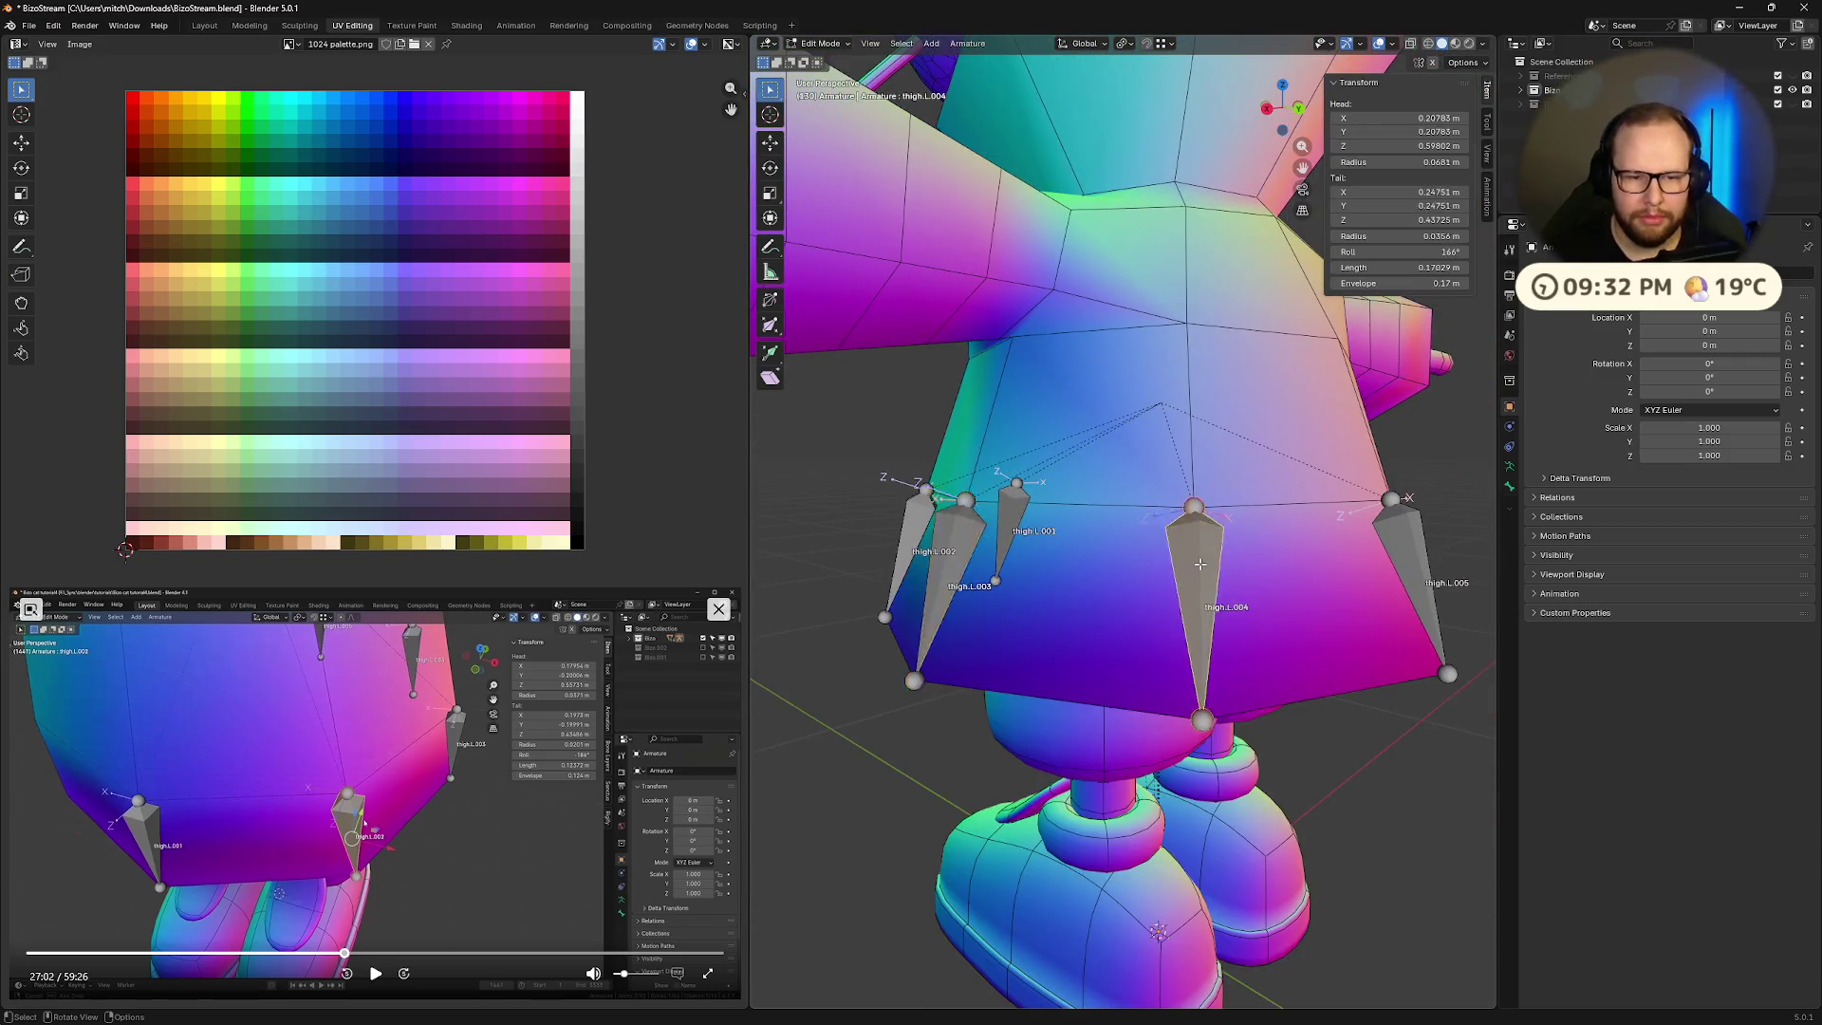
{"action": "left_click_drag", "start_coordinate": [1384, 252], "coordinate": [1319, 253]}
{"action": "left_click", "coordinate": [1447, 253]}
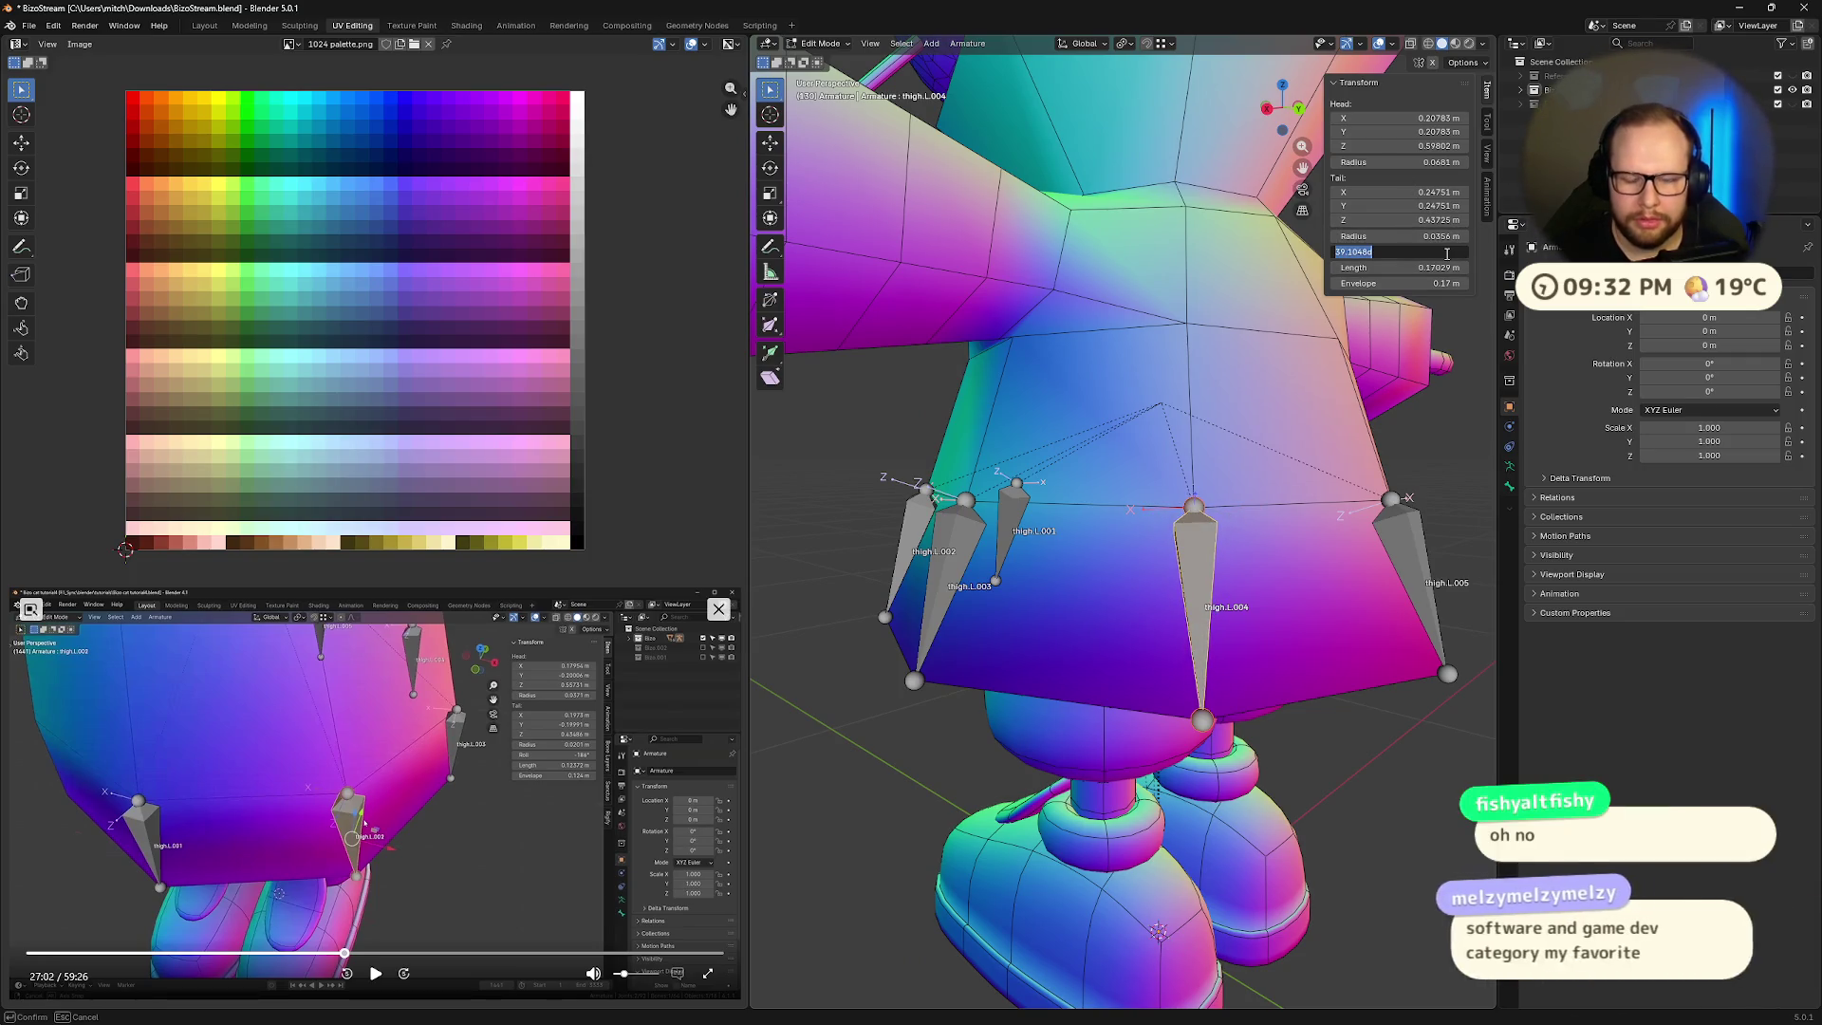
{"action": "type", "text": "40"}
{"action": "key", "text": "Return"}
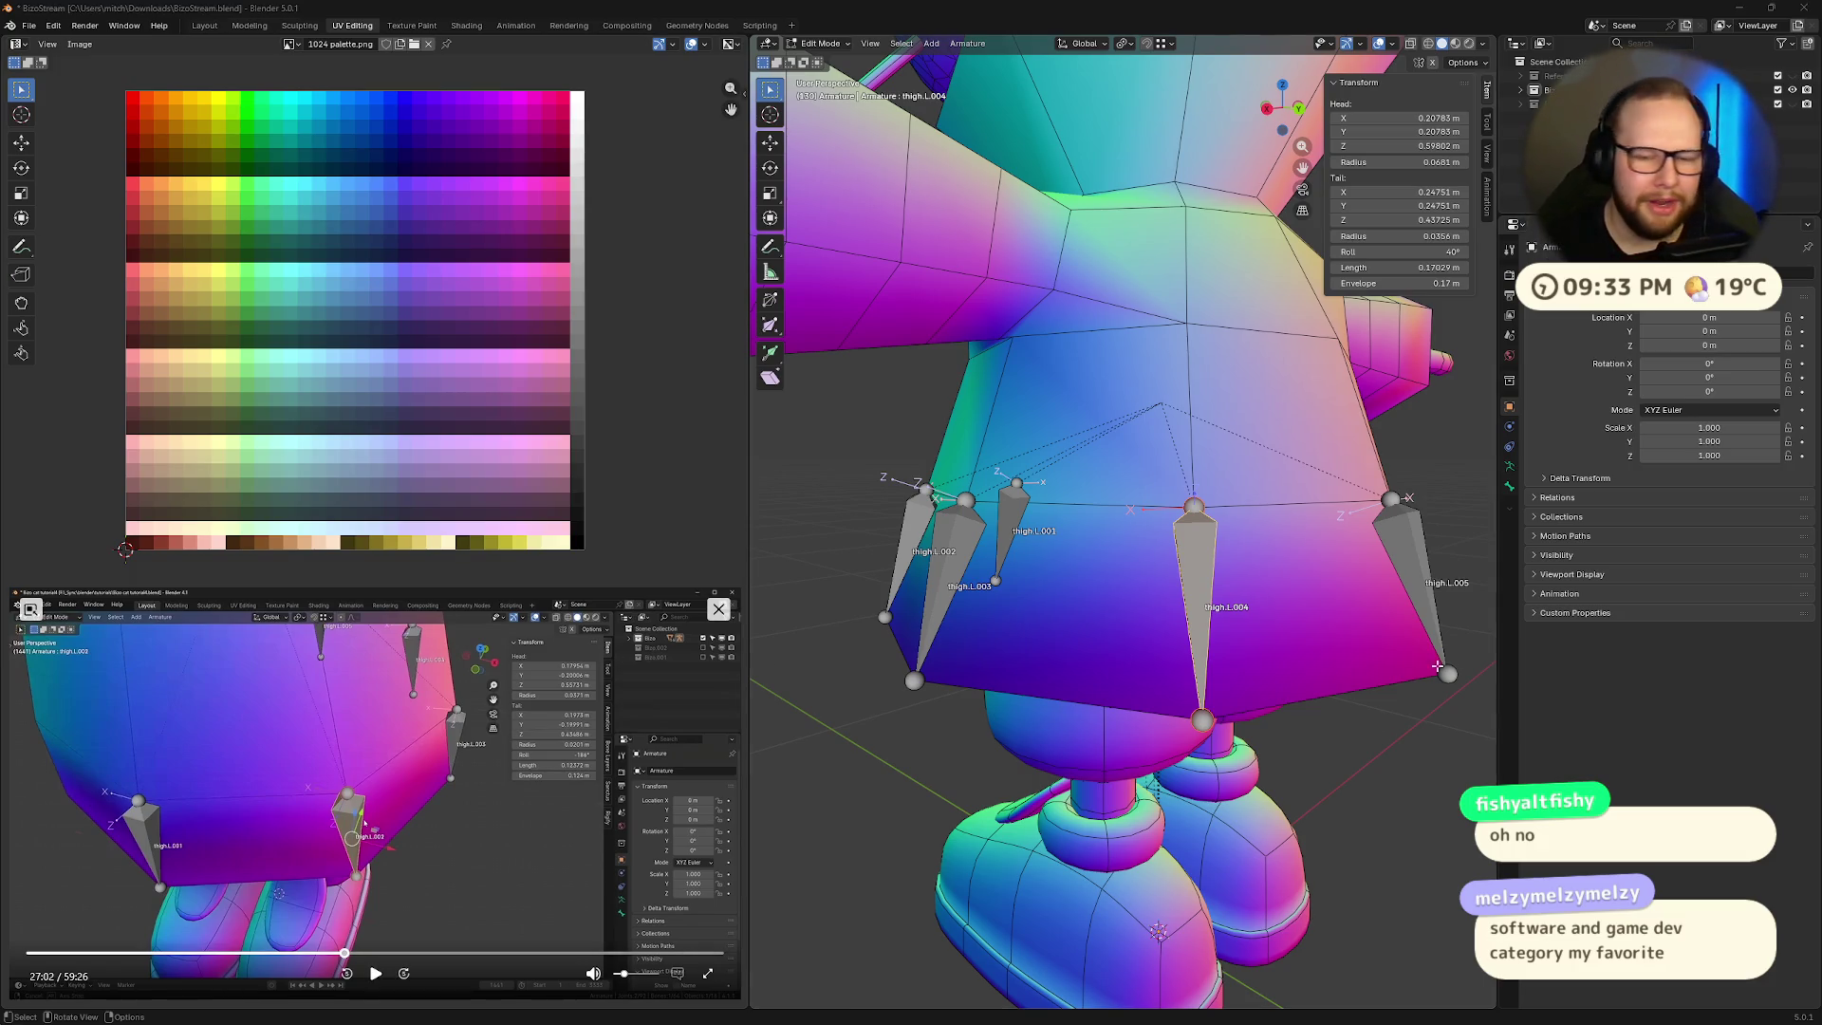
- Select thigh.L.005 and roll it to 360°, checking the skirt from several angles
{"action": "mouse_move", "coordinate": [1438, 666]}
{"action": "middle_mouse_down"}
{"action": "mouse_move", "coordinate": [1374, 697]}
{"action": "mouse_move", "coordinate": [1215, 707]}
{"action": "middle_mouse_up"}
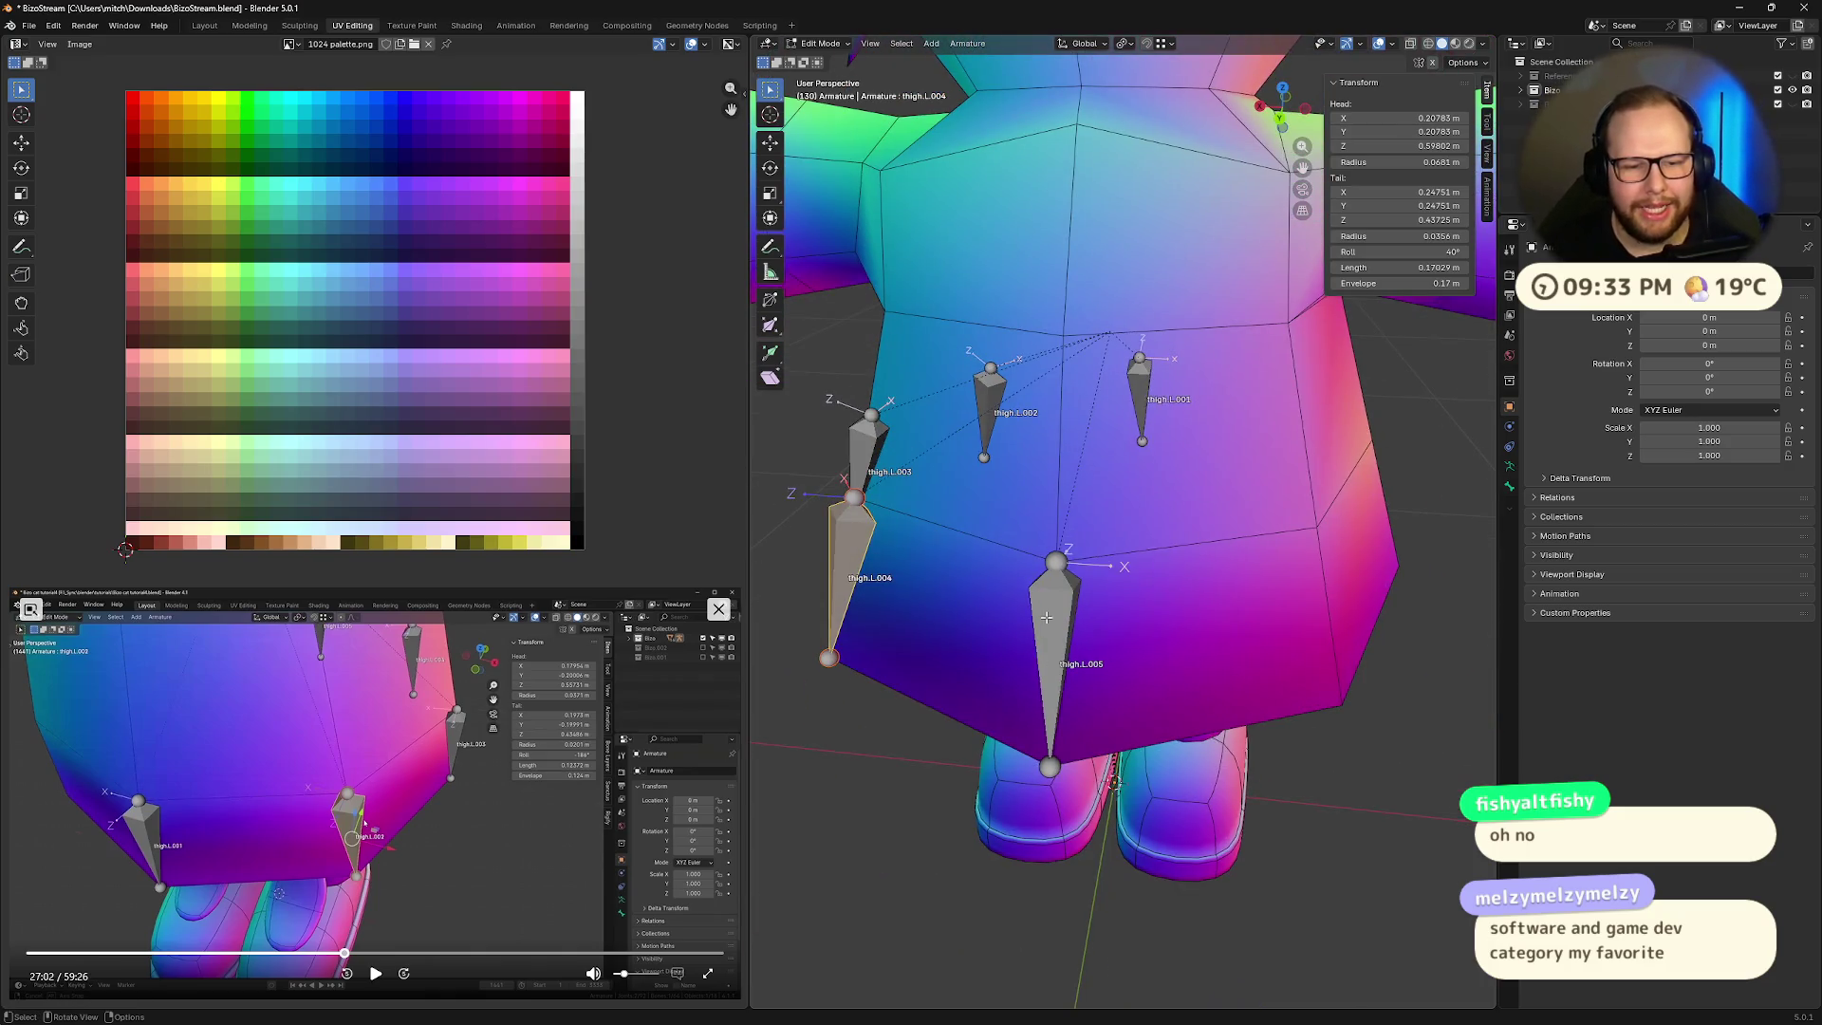
{"action": "left_click", "coordinate": [1063, 662]}
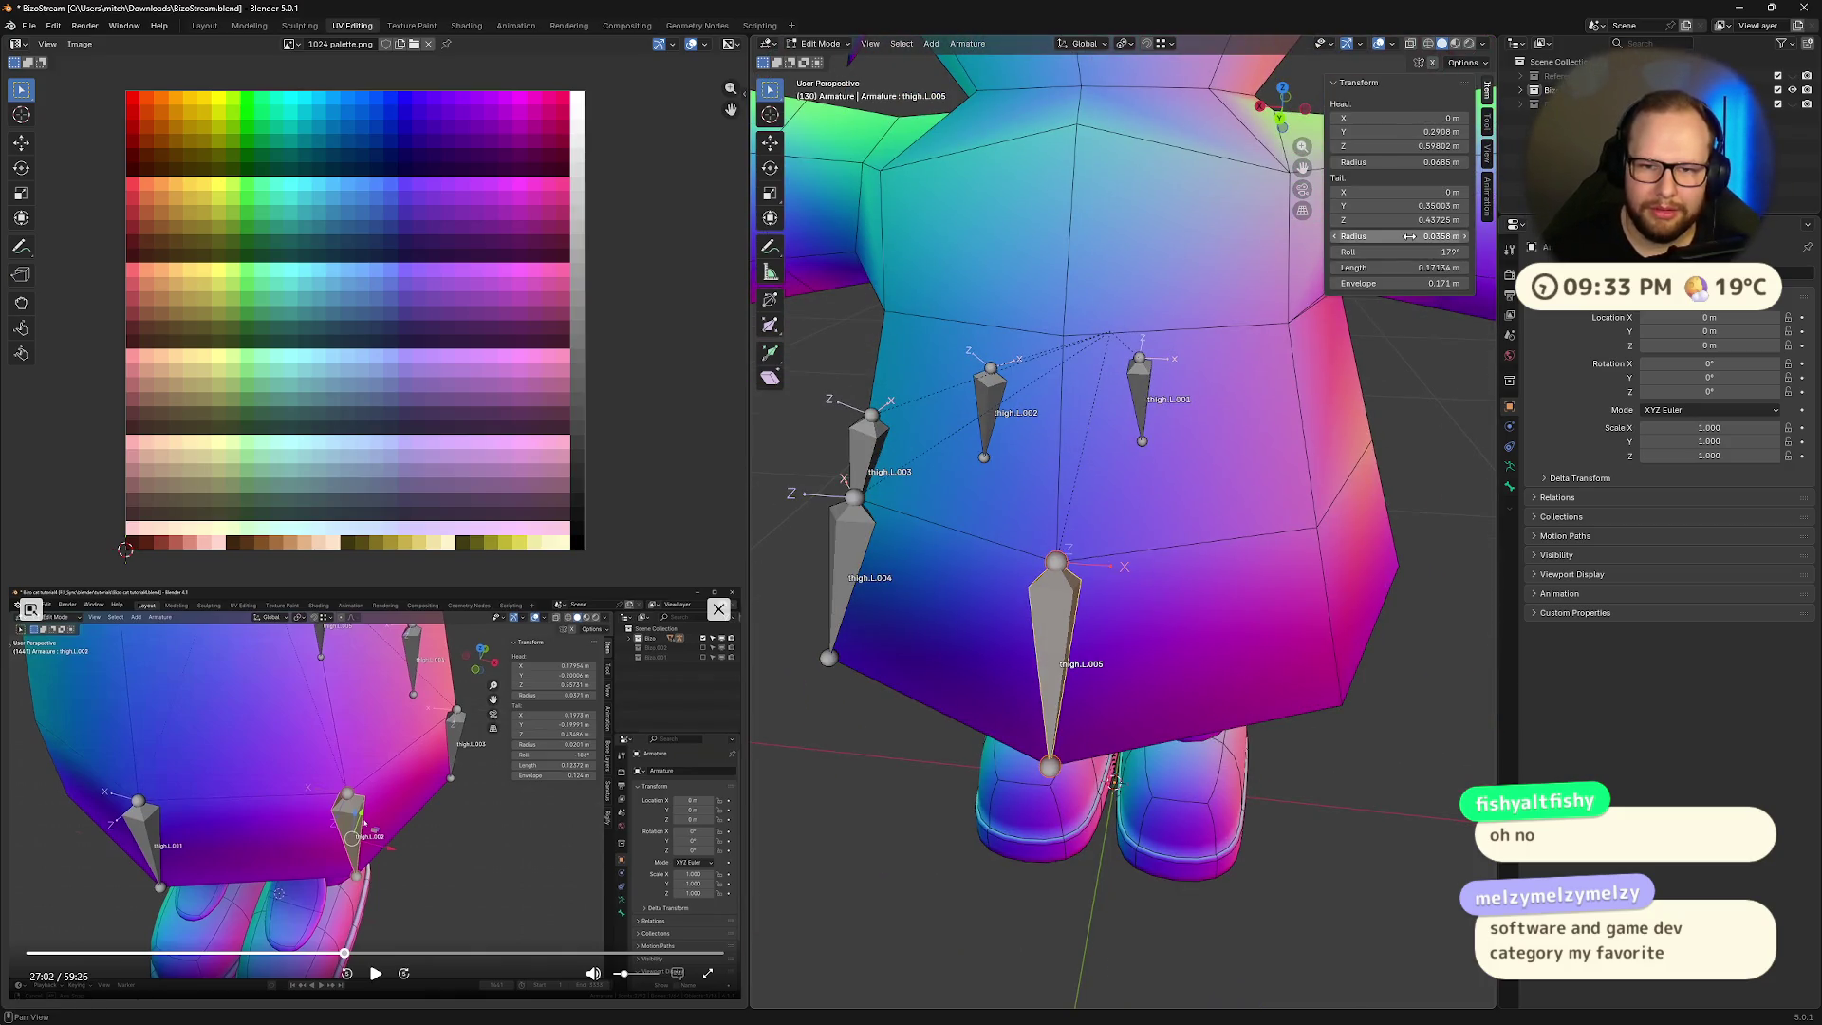
{"action": "left_click_drag", "start_coordinate": [1399, 252], "coordinate": [1467, 251]}
{"action": "middle_click_drag", "start_coordinate": [1018, 550], "coordinate": [1239, 503]}
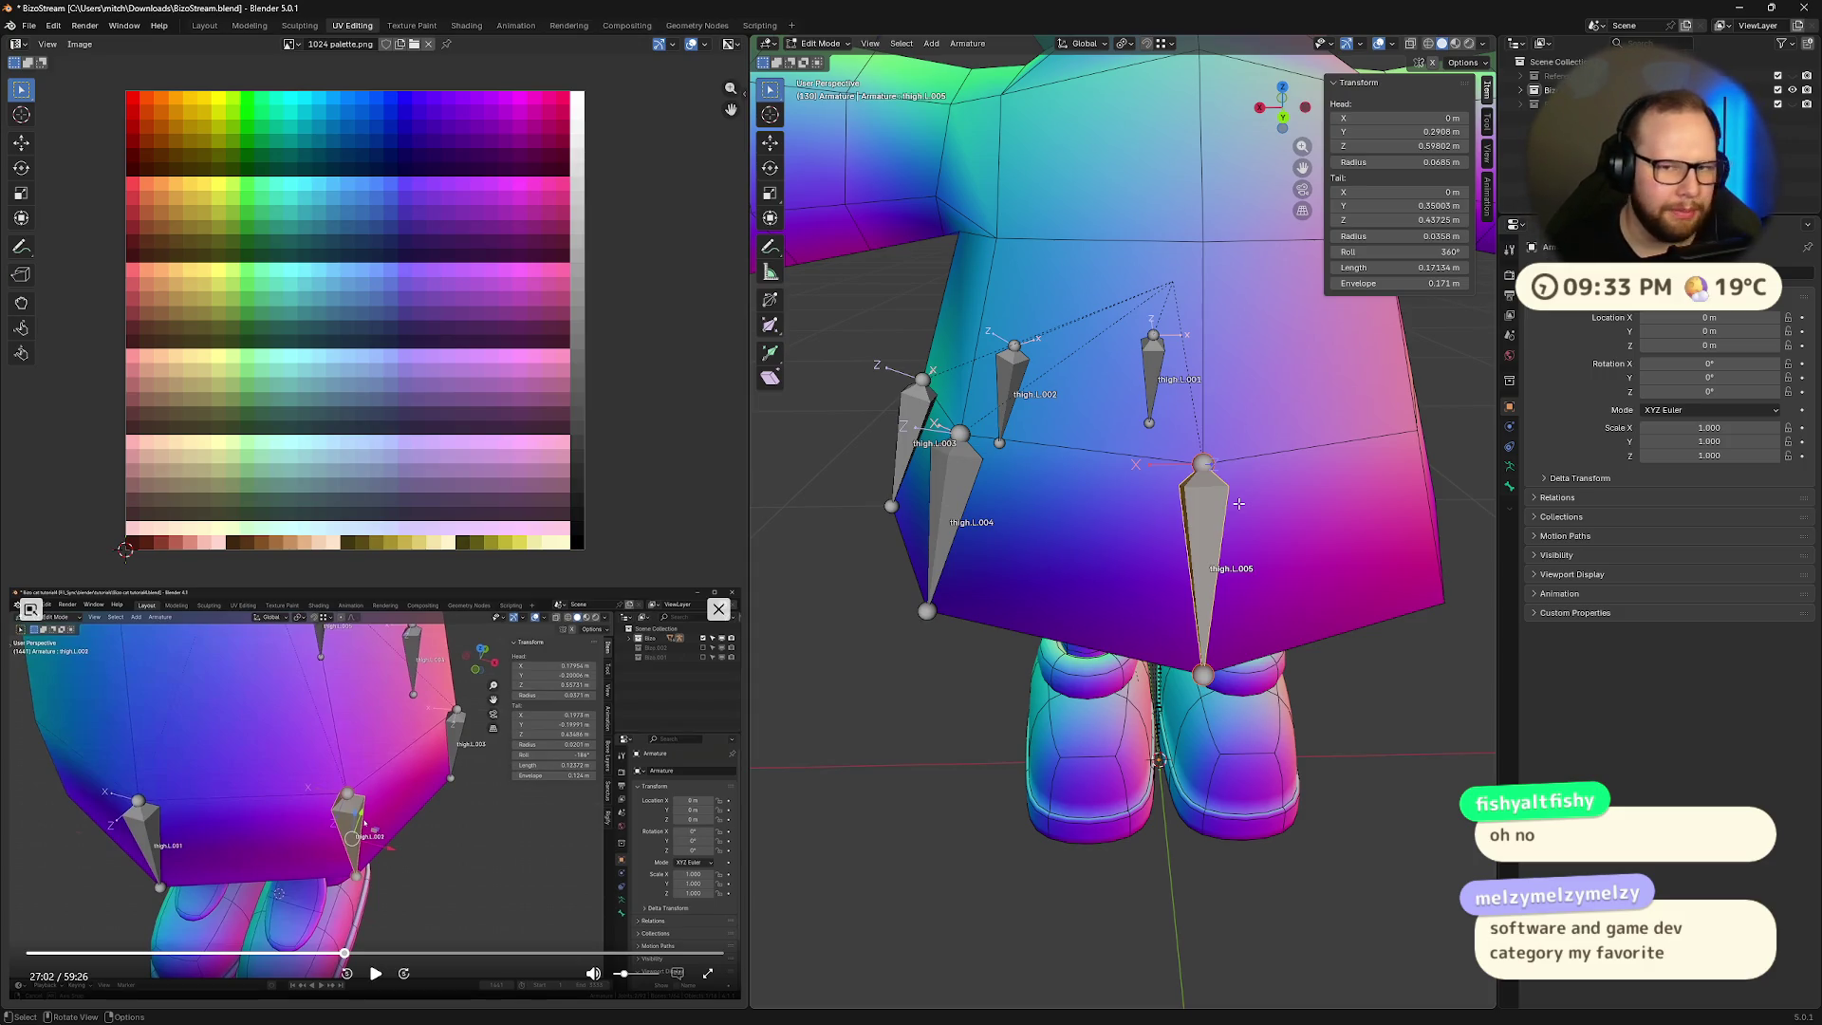
{"action": "mouse_move", "coordinate": [1299, 494]}
{"action": "middle_mouse_down"}
{"action": "mouse_move", "coordinate": [1348, 468]}
{"action": "mouse_move", "coordinate": [1357, 396]}
{"action": "middle_mouse_up"}
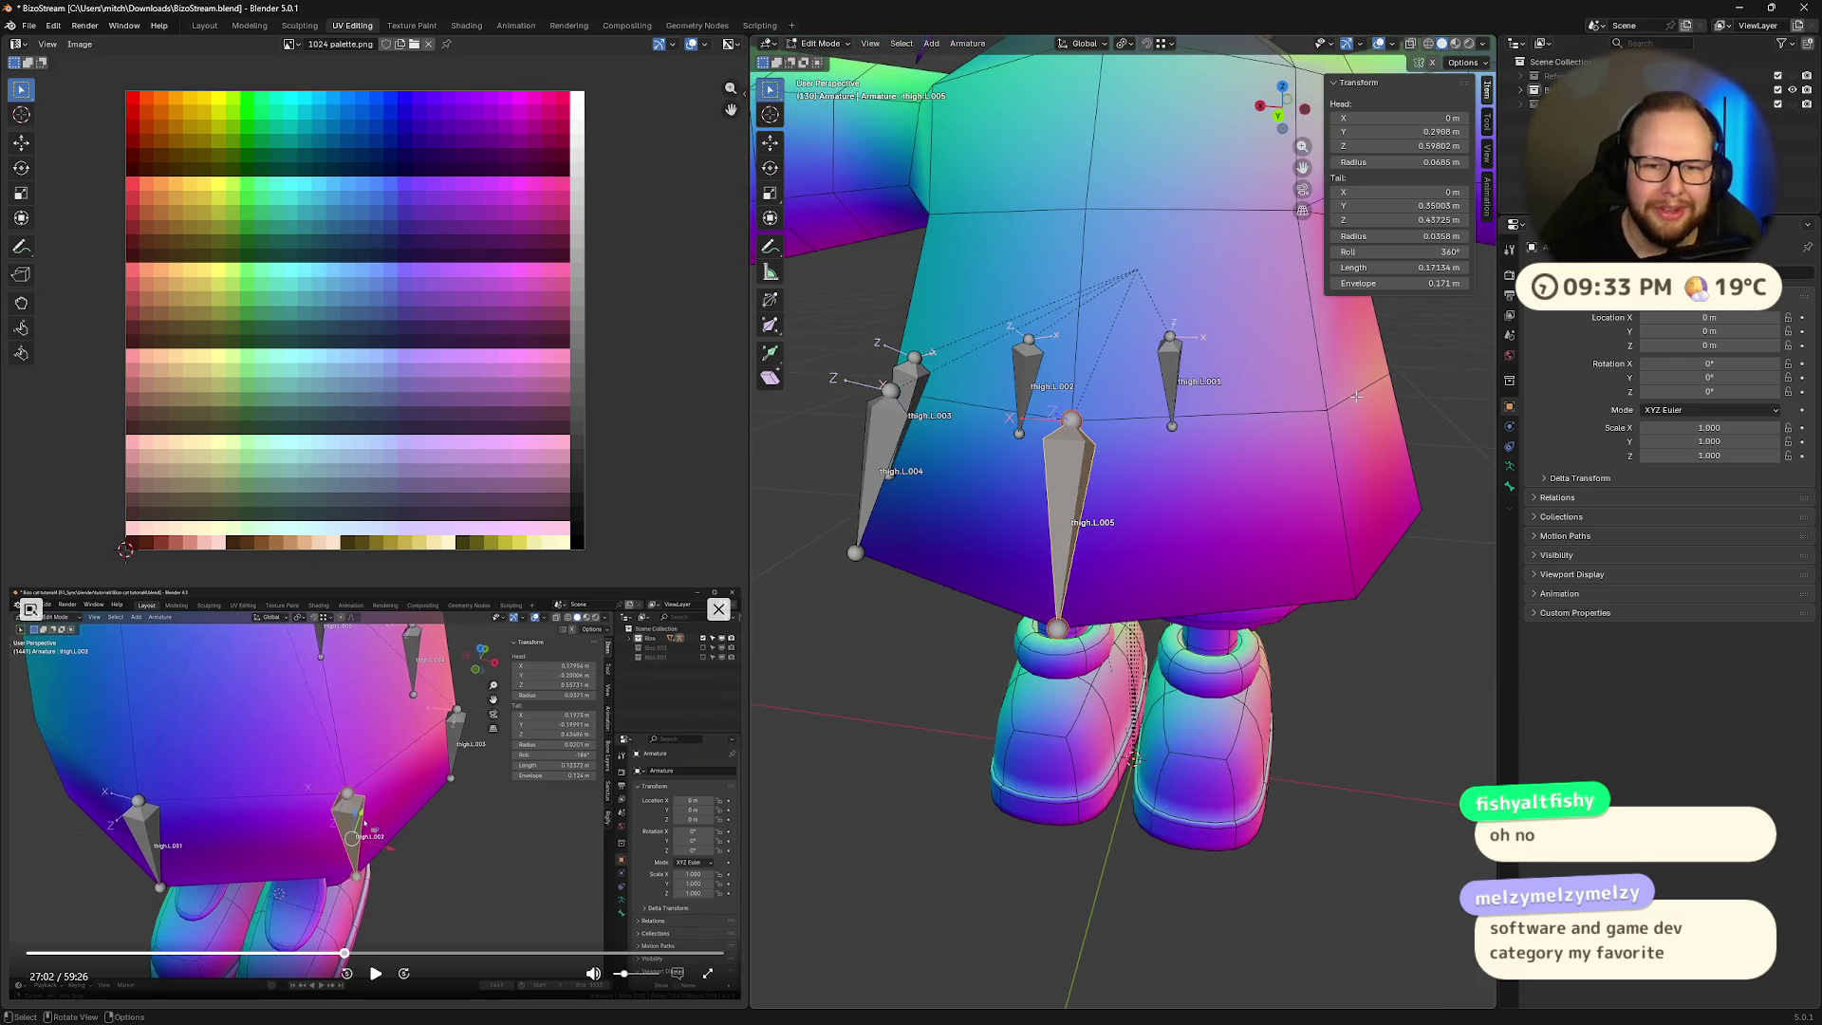
{"action": "middle_click_drag", "start_coordinate": [1357, 396], "coordinate": [1113, 422]}
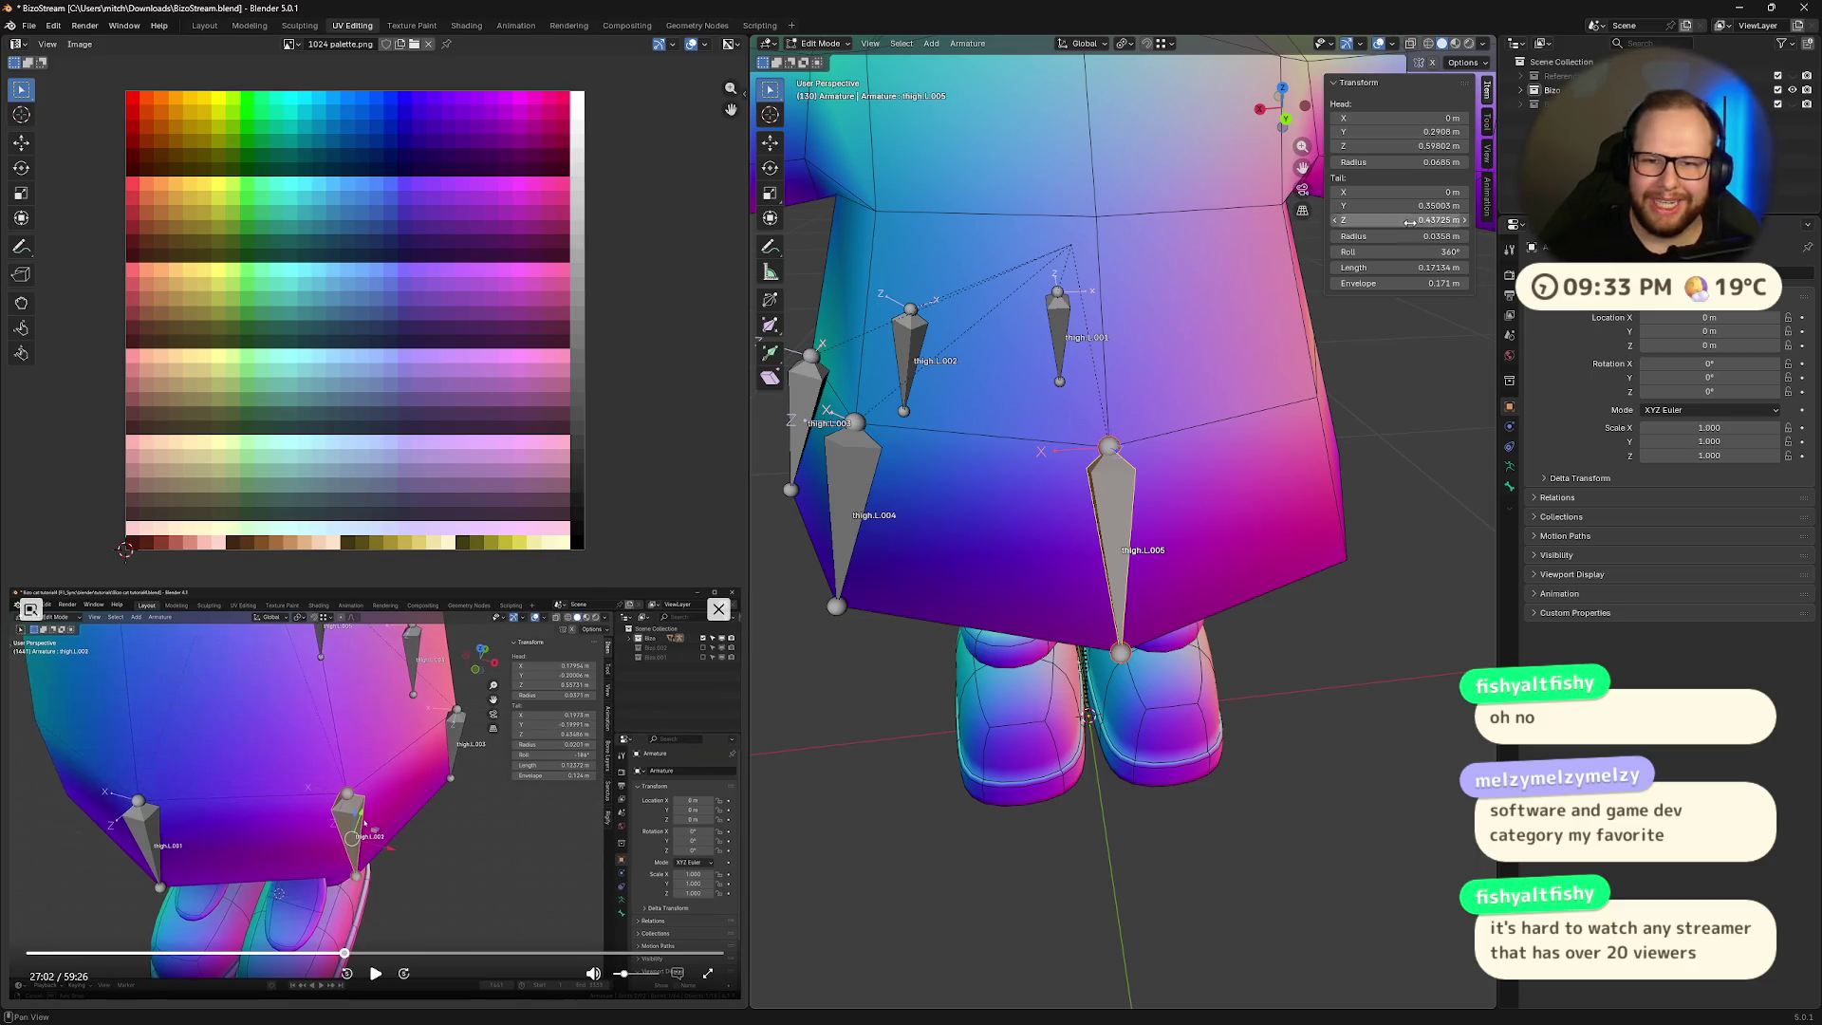
{"action": "left_click", "coordinate": [1437, 253]}
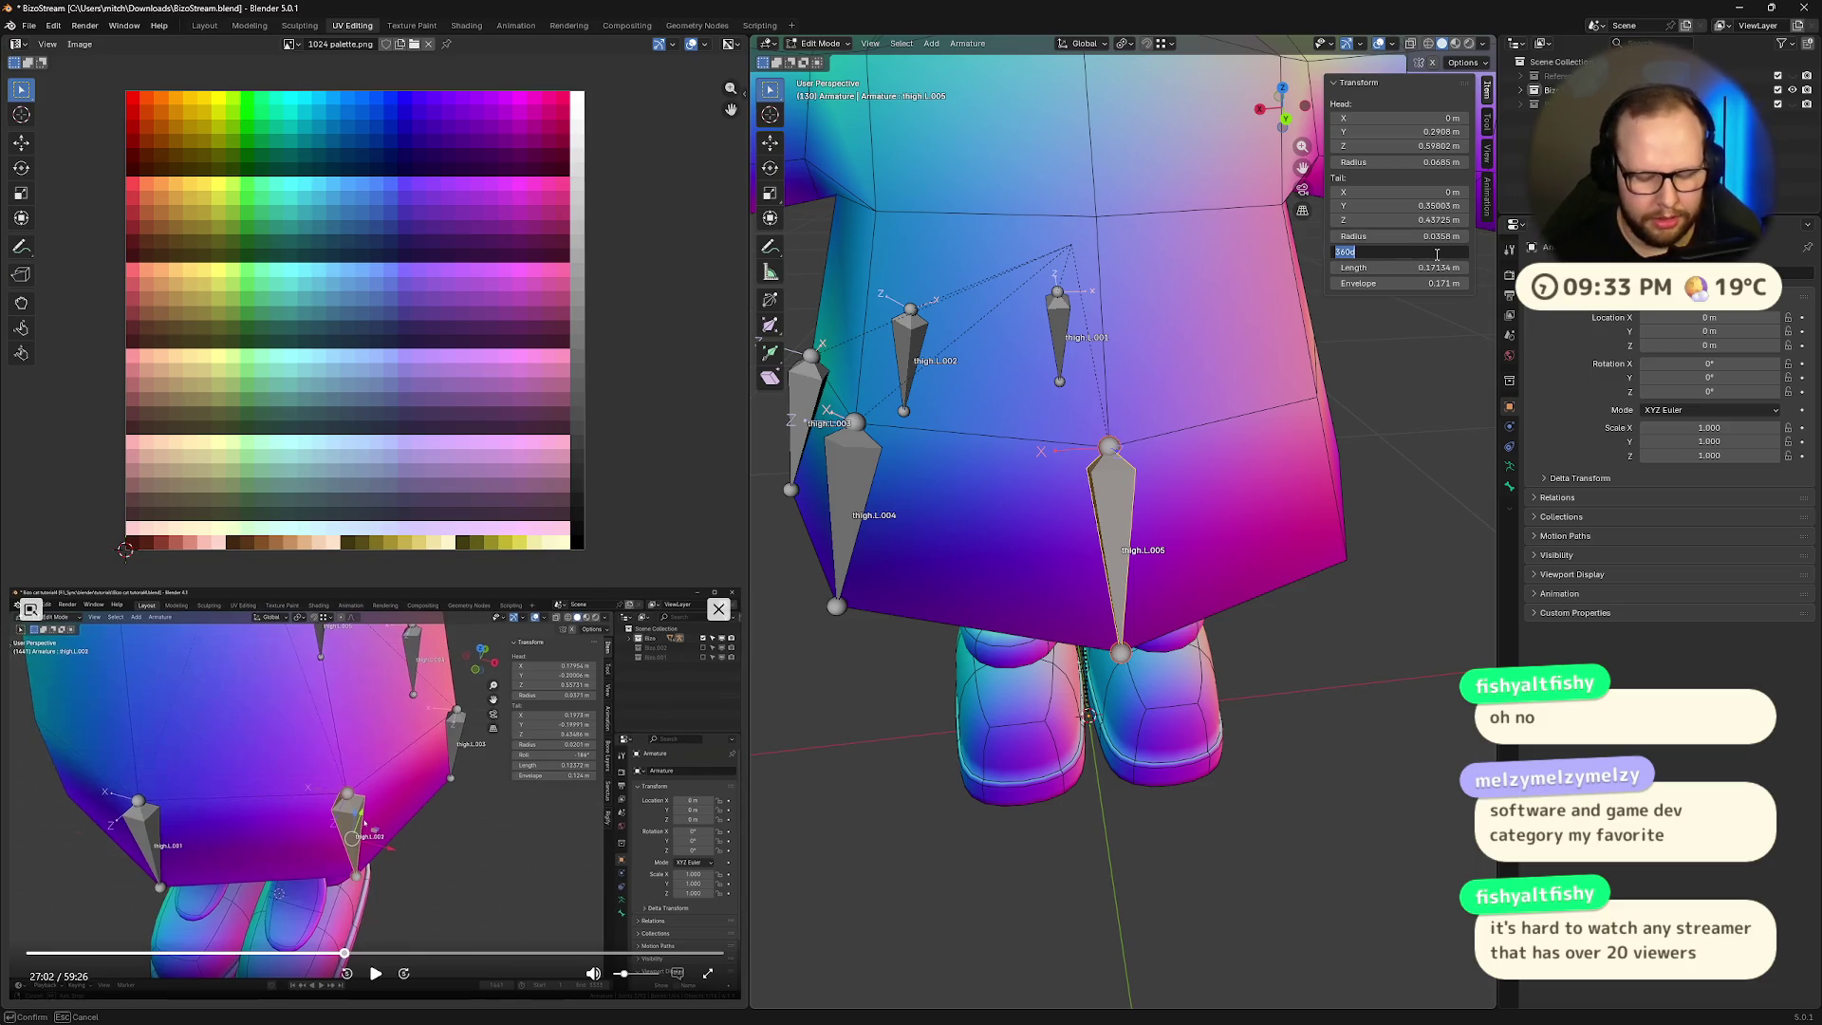
{"action": "key", "text": "Return"}
{"action": "middle_click_drag", "start_coordinate": [1191, 670], "coordinate": [1367, 477]}
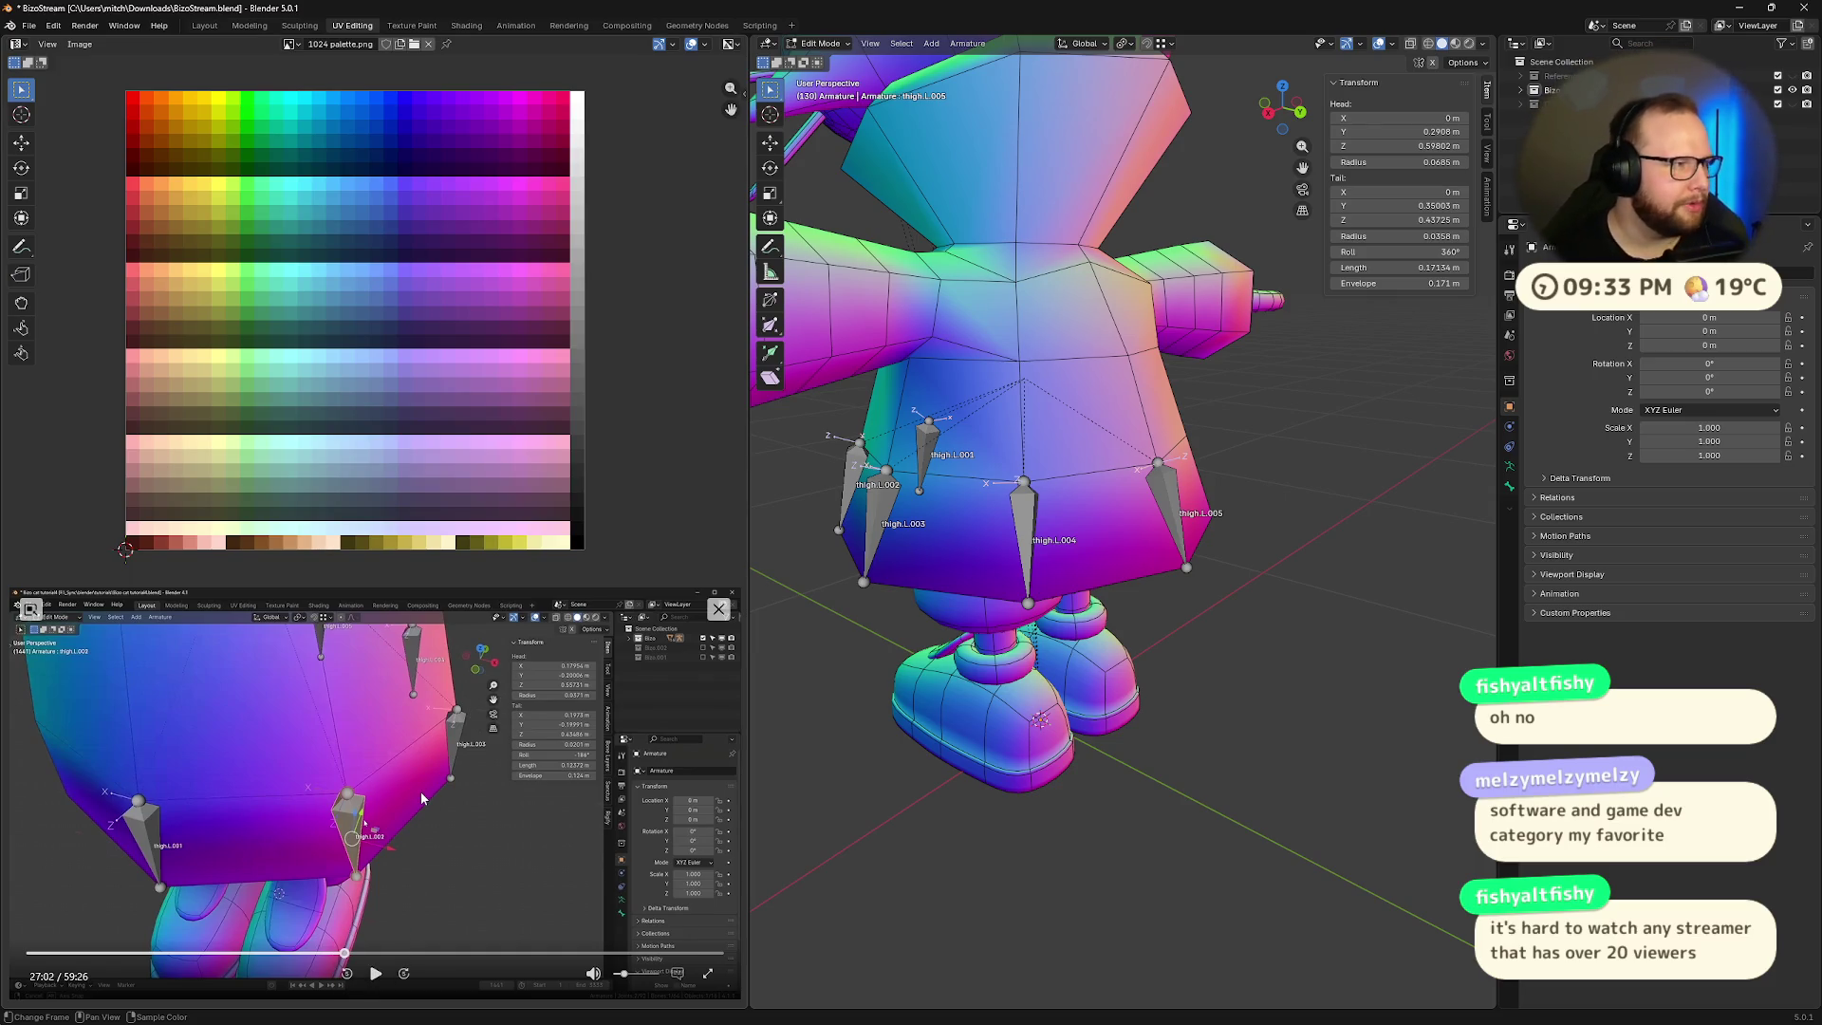
- With the reference video playing, return thigh.L.005's roll from 360° to 0°
{"action": "left_click", "coordinate": [378, 976]}
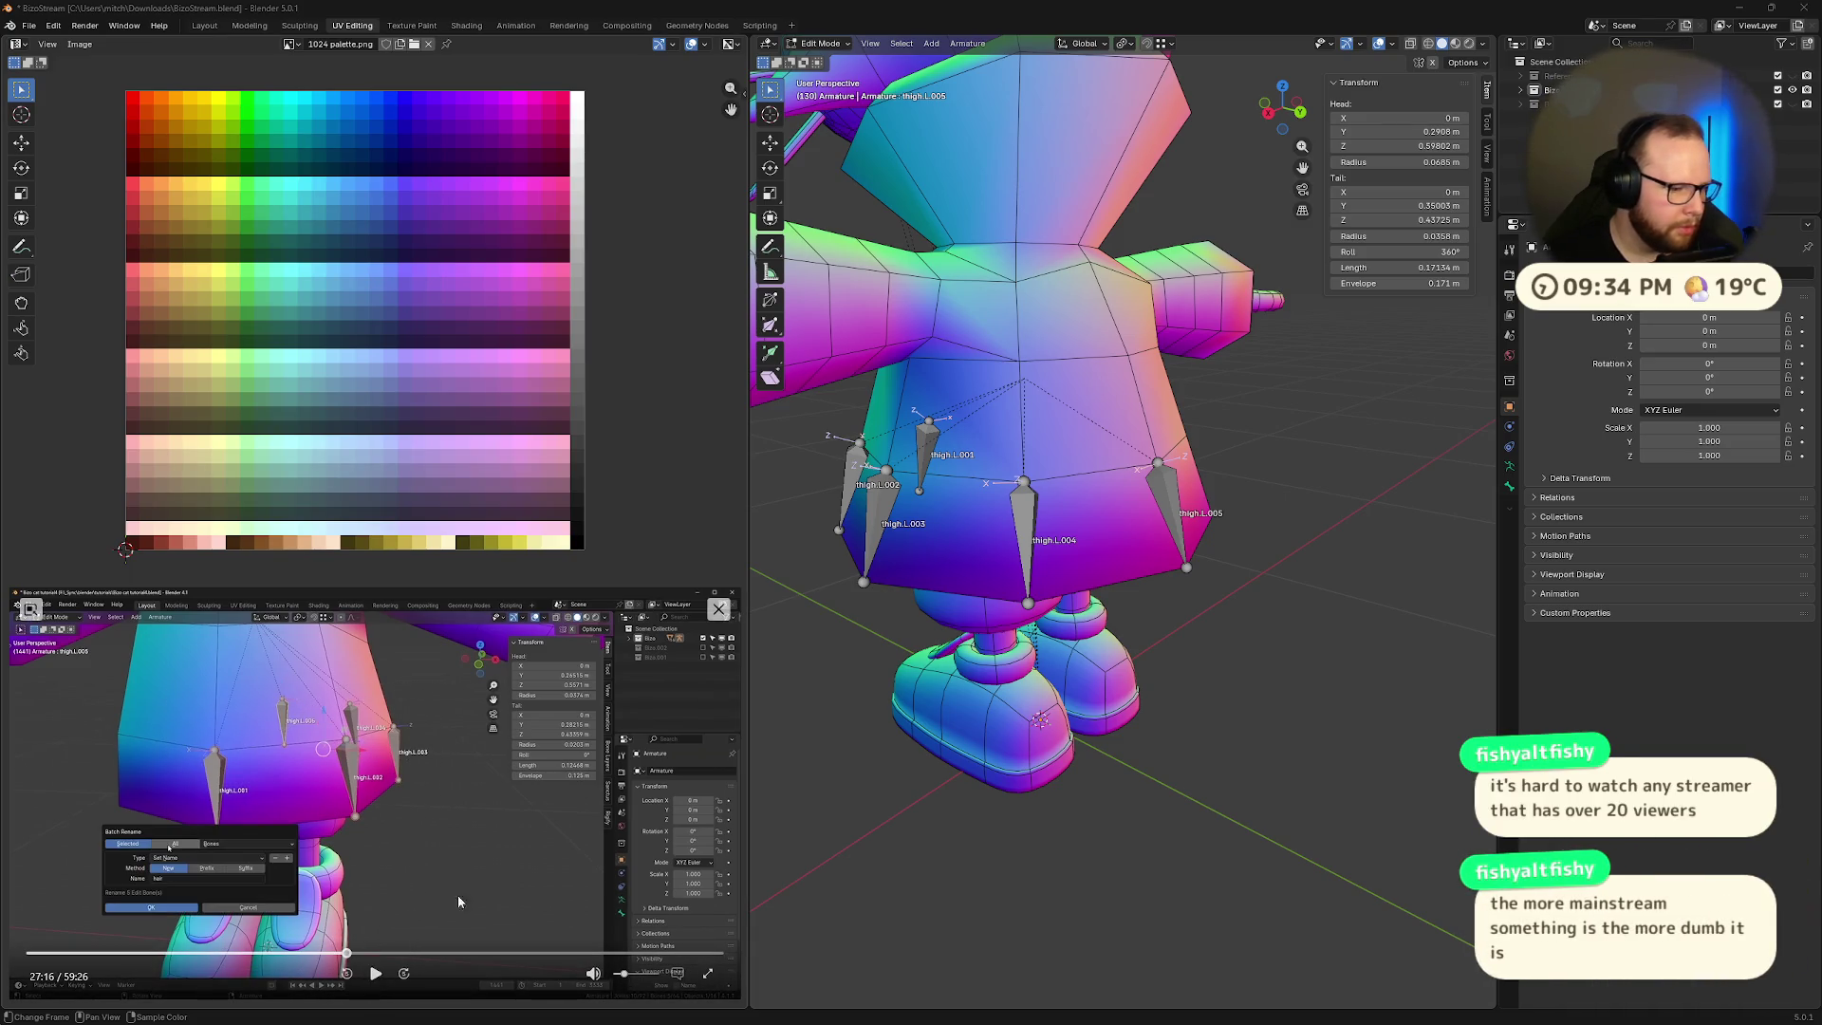
{"action": "middle_click_drag", "start_coordinate": [1306, 628], "coordinate": [1234, 588]}
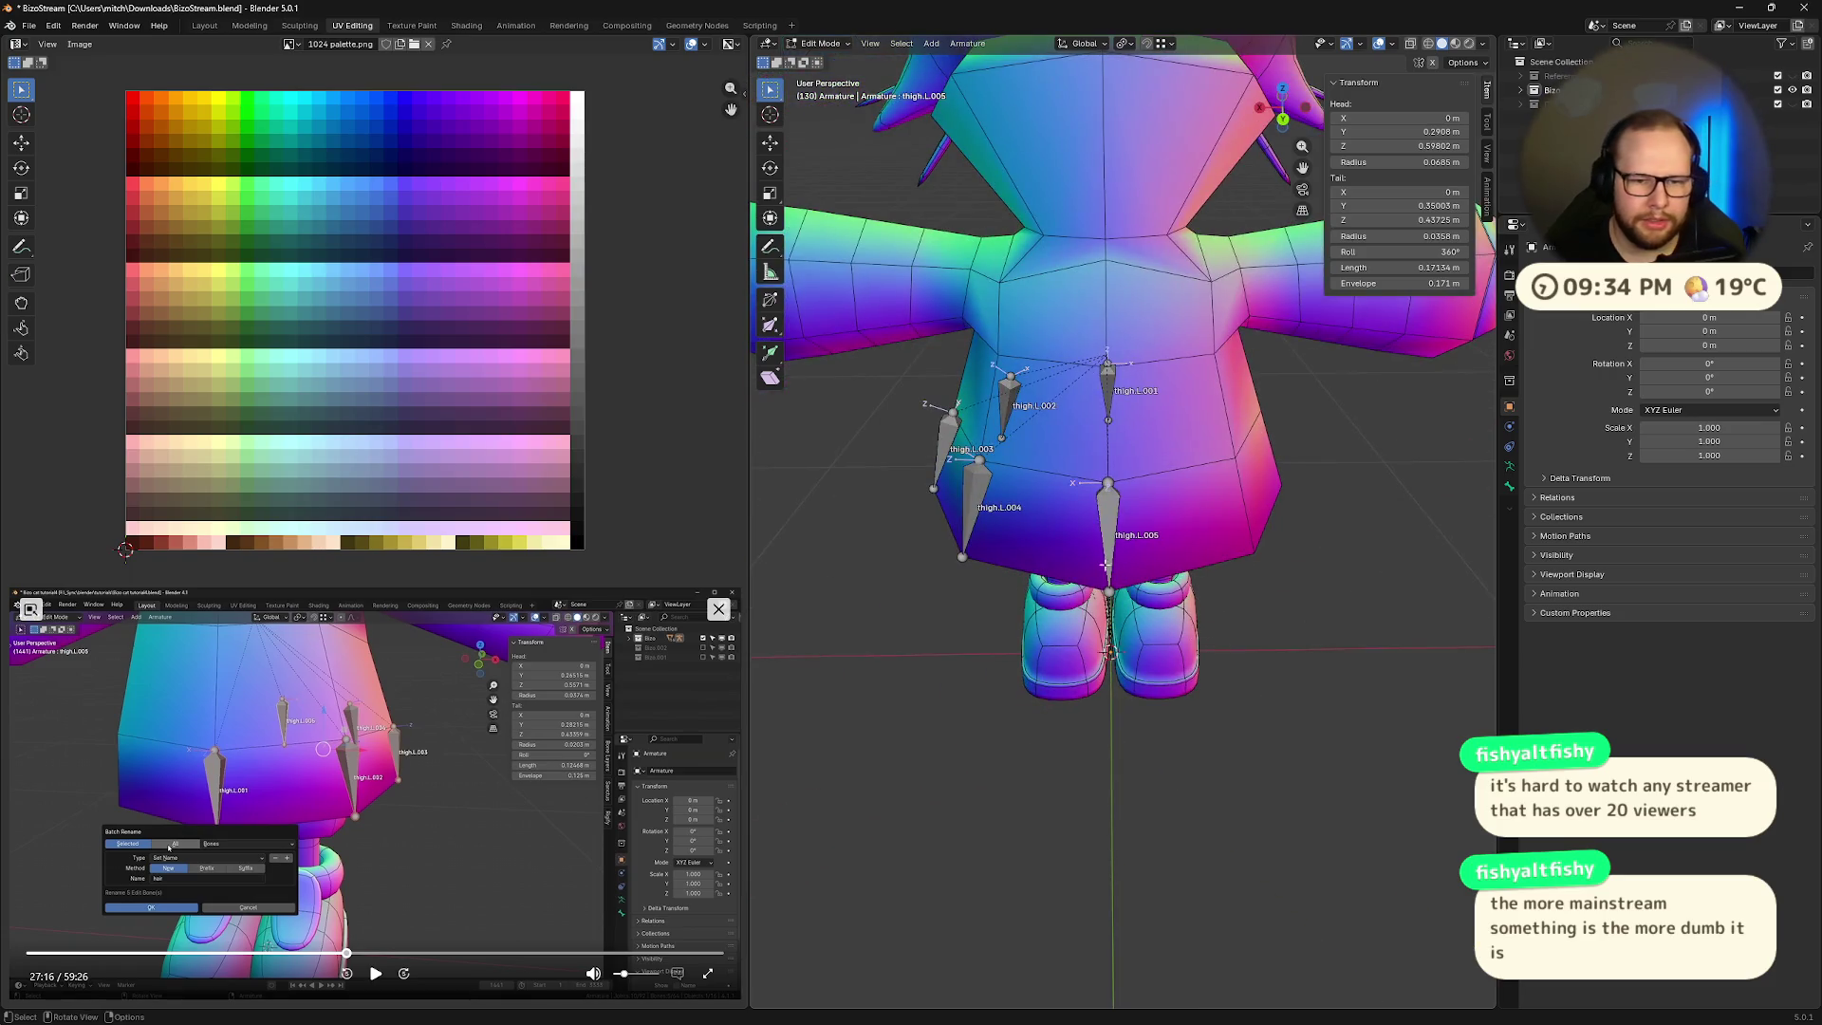
{"action": "scroll", "coordinate": [1234, 588], "scroll_direction": "up", "scroll_amount": 2}
{"action": "key", "text": "Escape"}
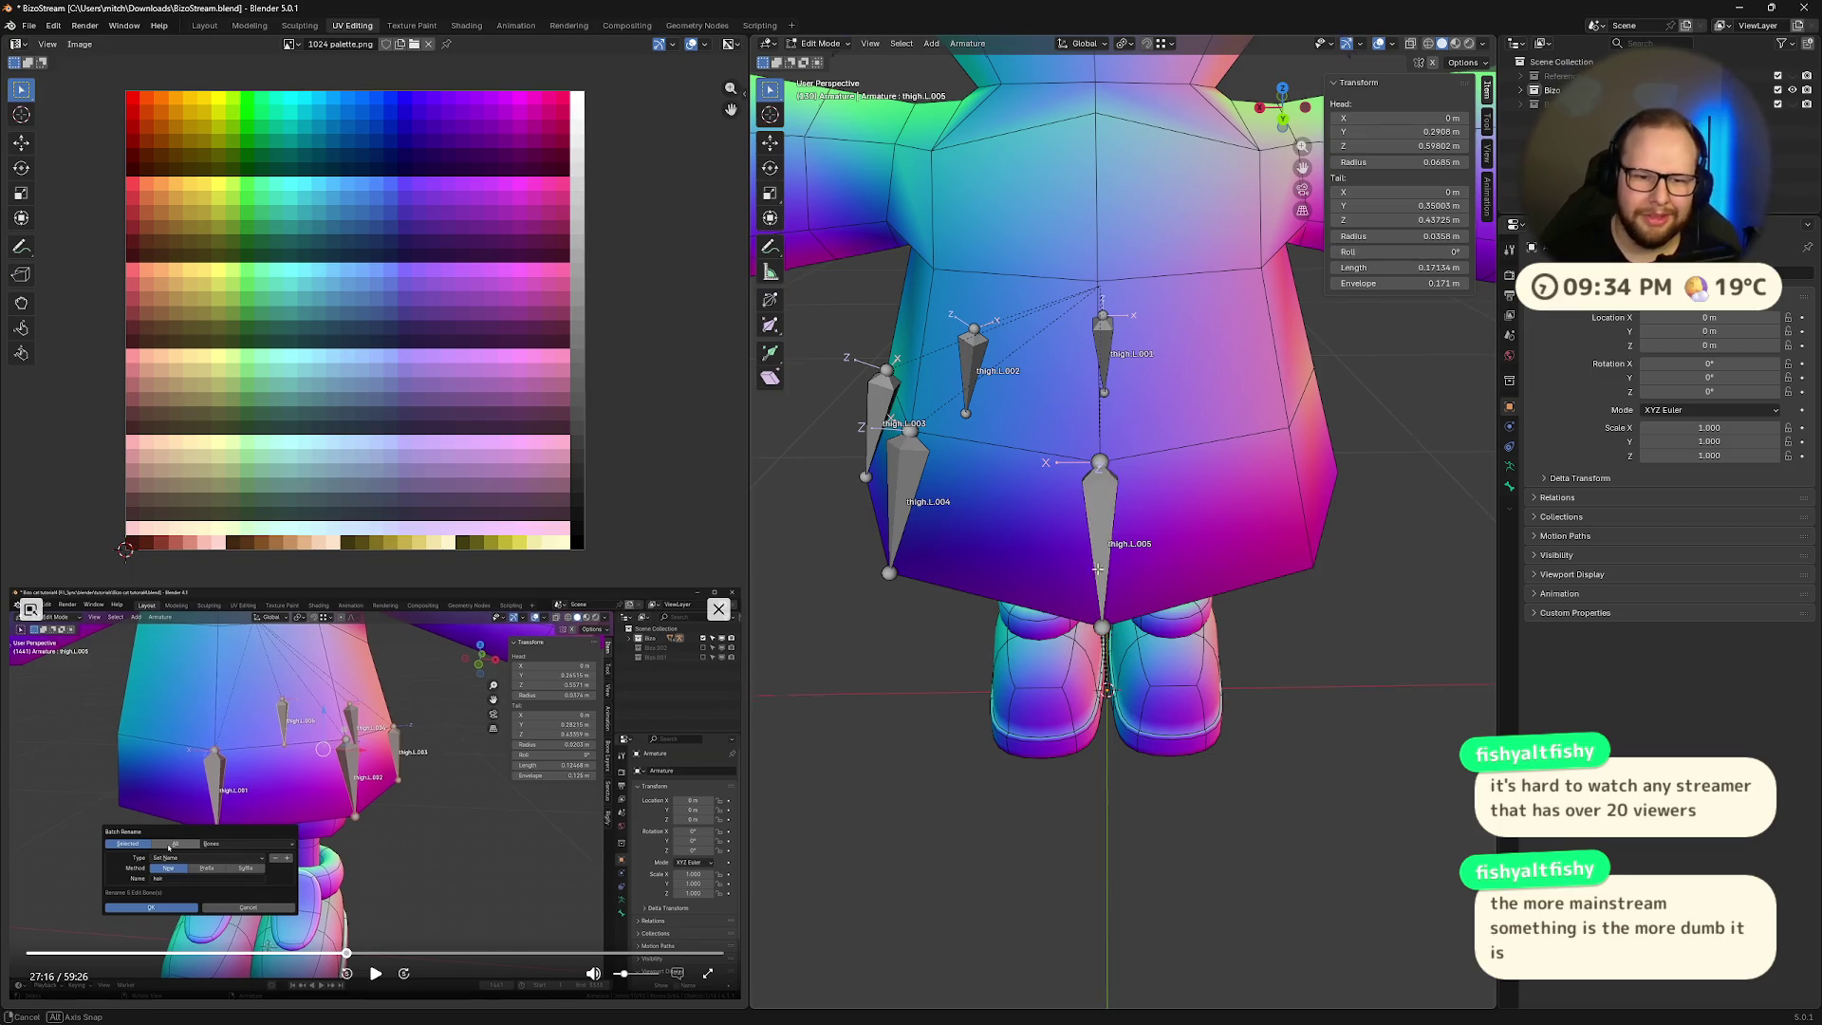
{"action": "middle_click_drag", "start_coordinate": [1333, 647], "coordinate": [1128, 550]}
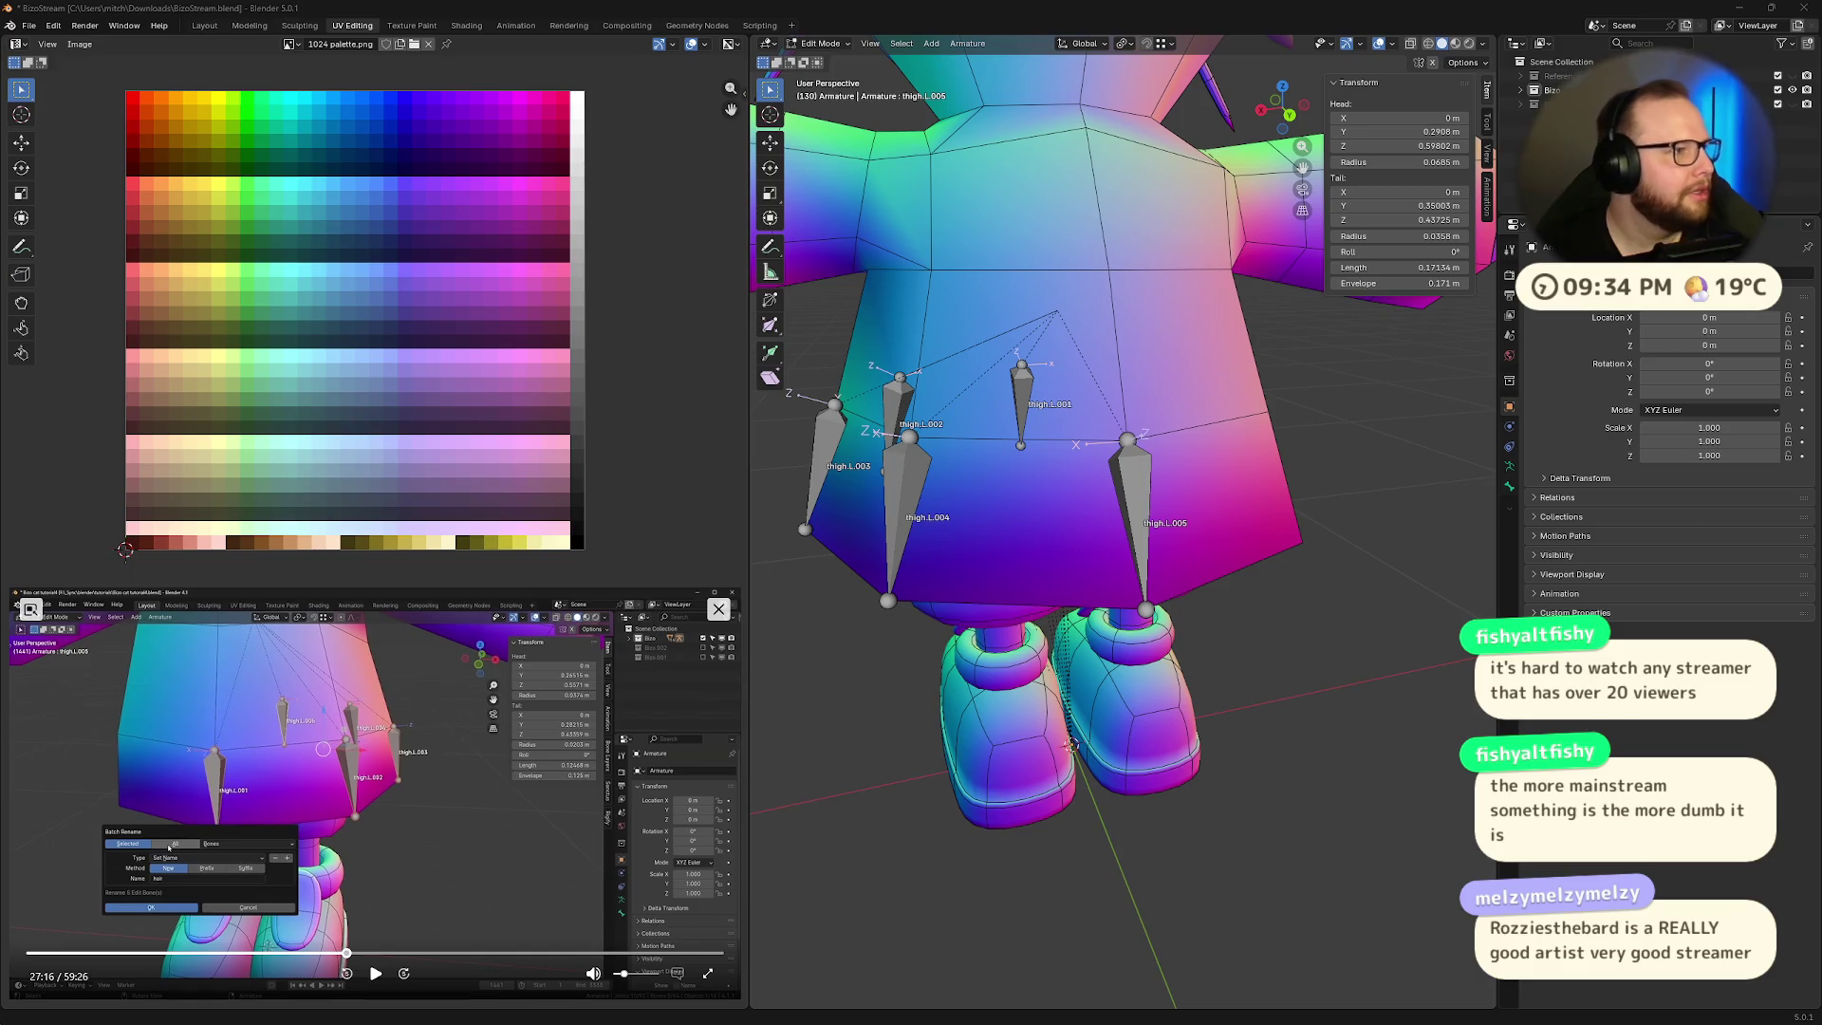
{"action": "key", "text": "super"}
{"action": "key", "text": "Escape"}
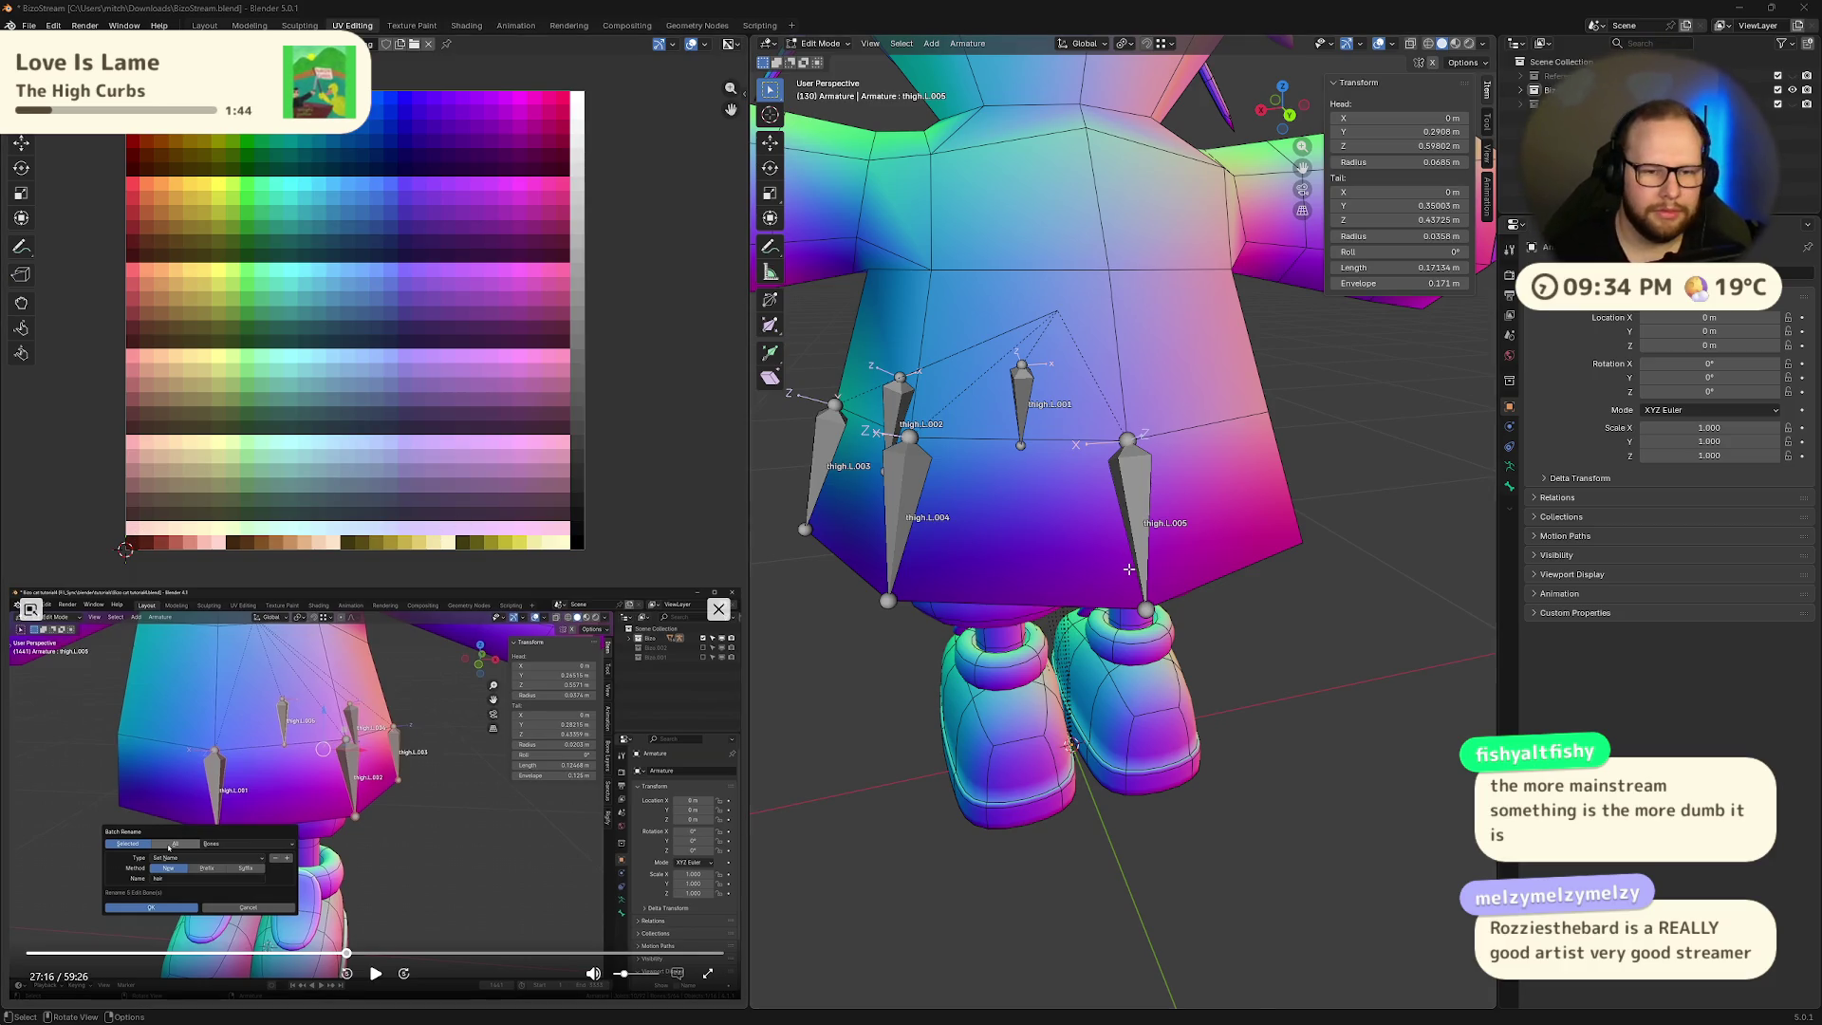
{"action": "scroll", "coordinate": [1000, 579], "scroll_direction": "down", "scroll_amount": 3}
{"action": "mouse_move", "coordinate": [1000, 579]}
{"action": "middle_mouse_down"}
{"action": "mouse_move", "coordinate": [1111, 572]}
{"action": "mouse_move", "coordinate": [920, 542]}
{"action": "middle_mouse_up"}
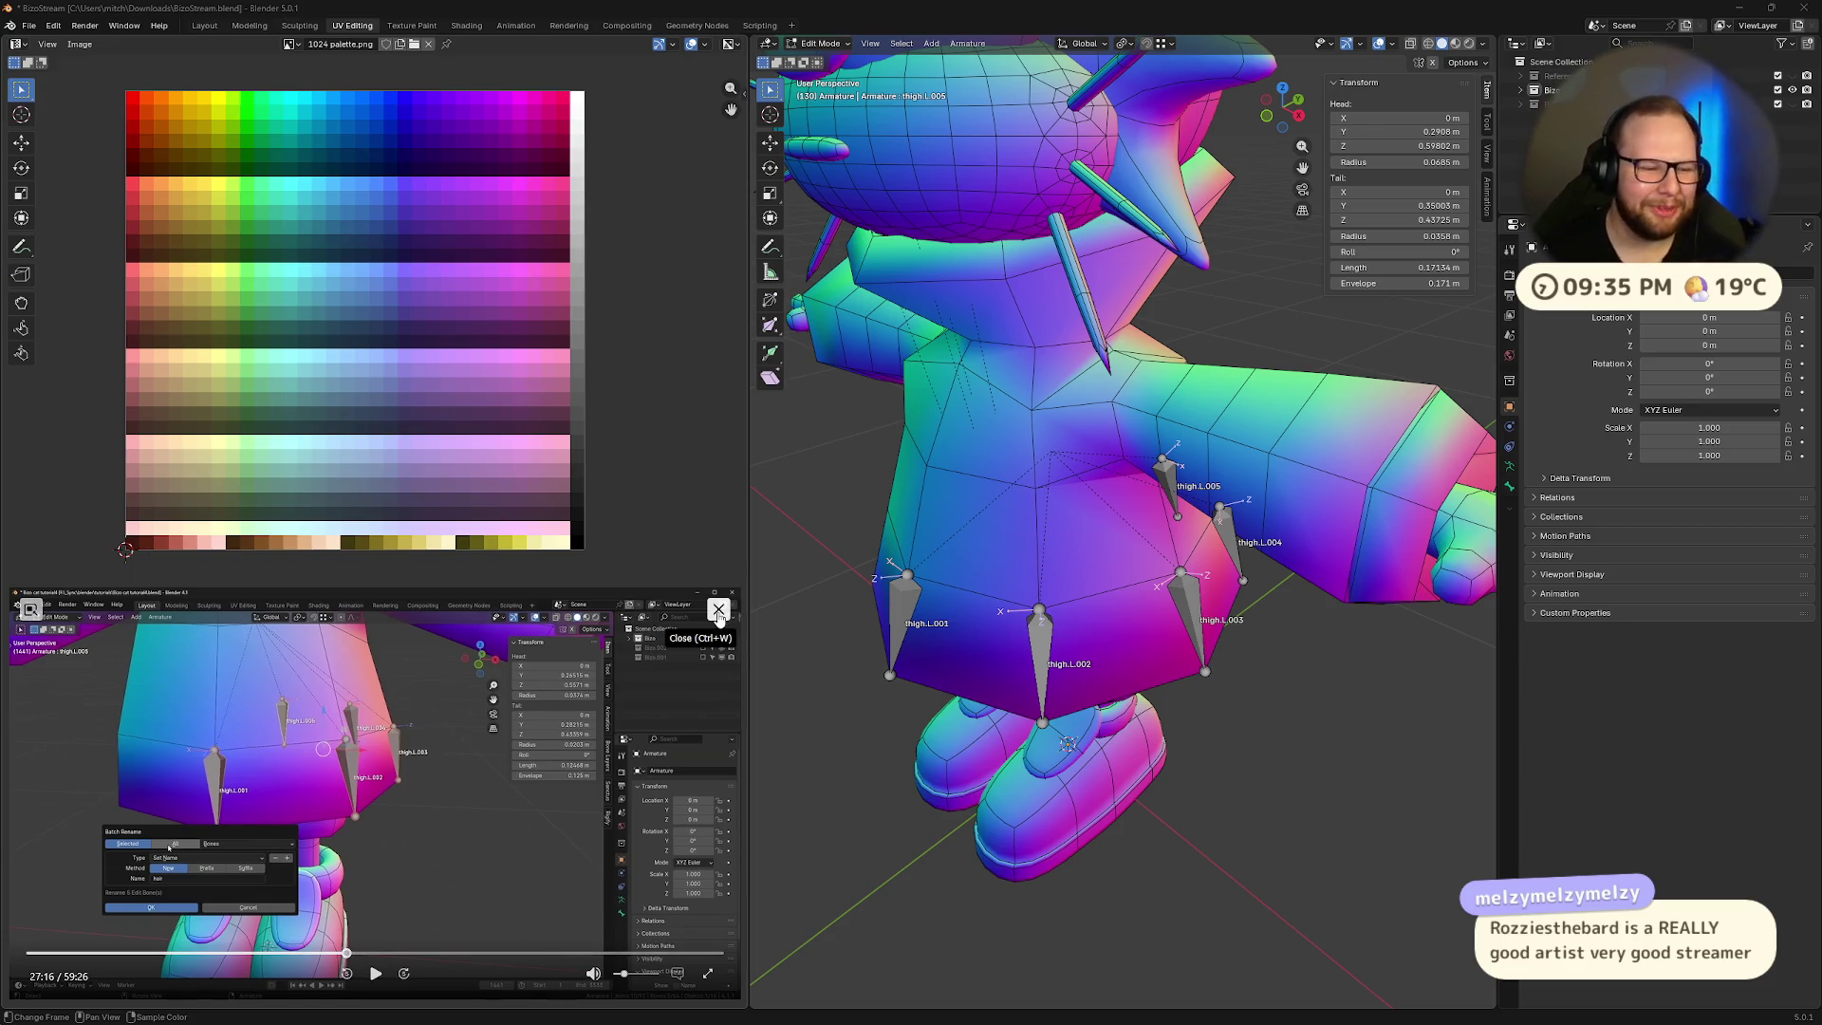
{"action": "left_click", "coordinate": [375, 974]}
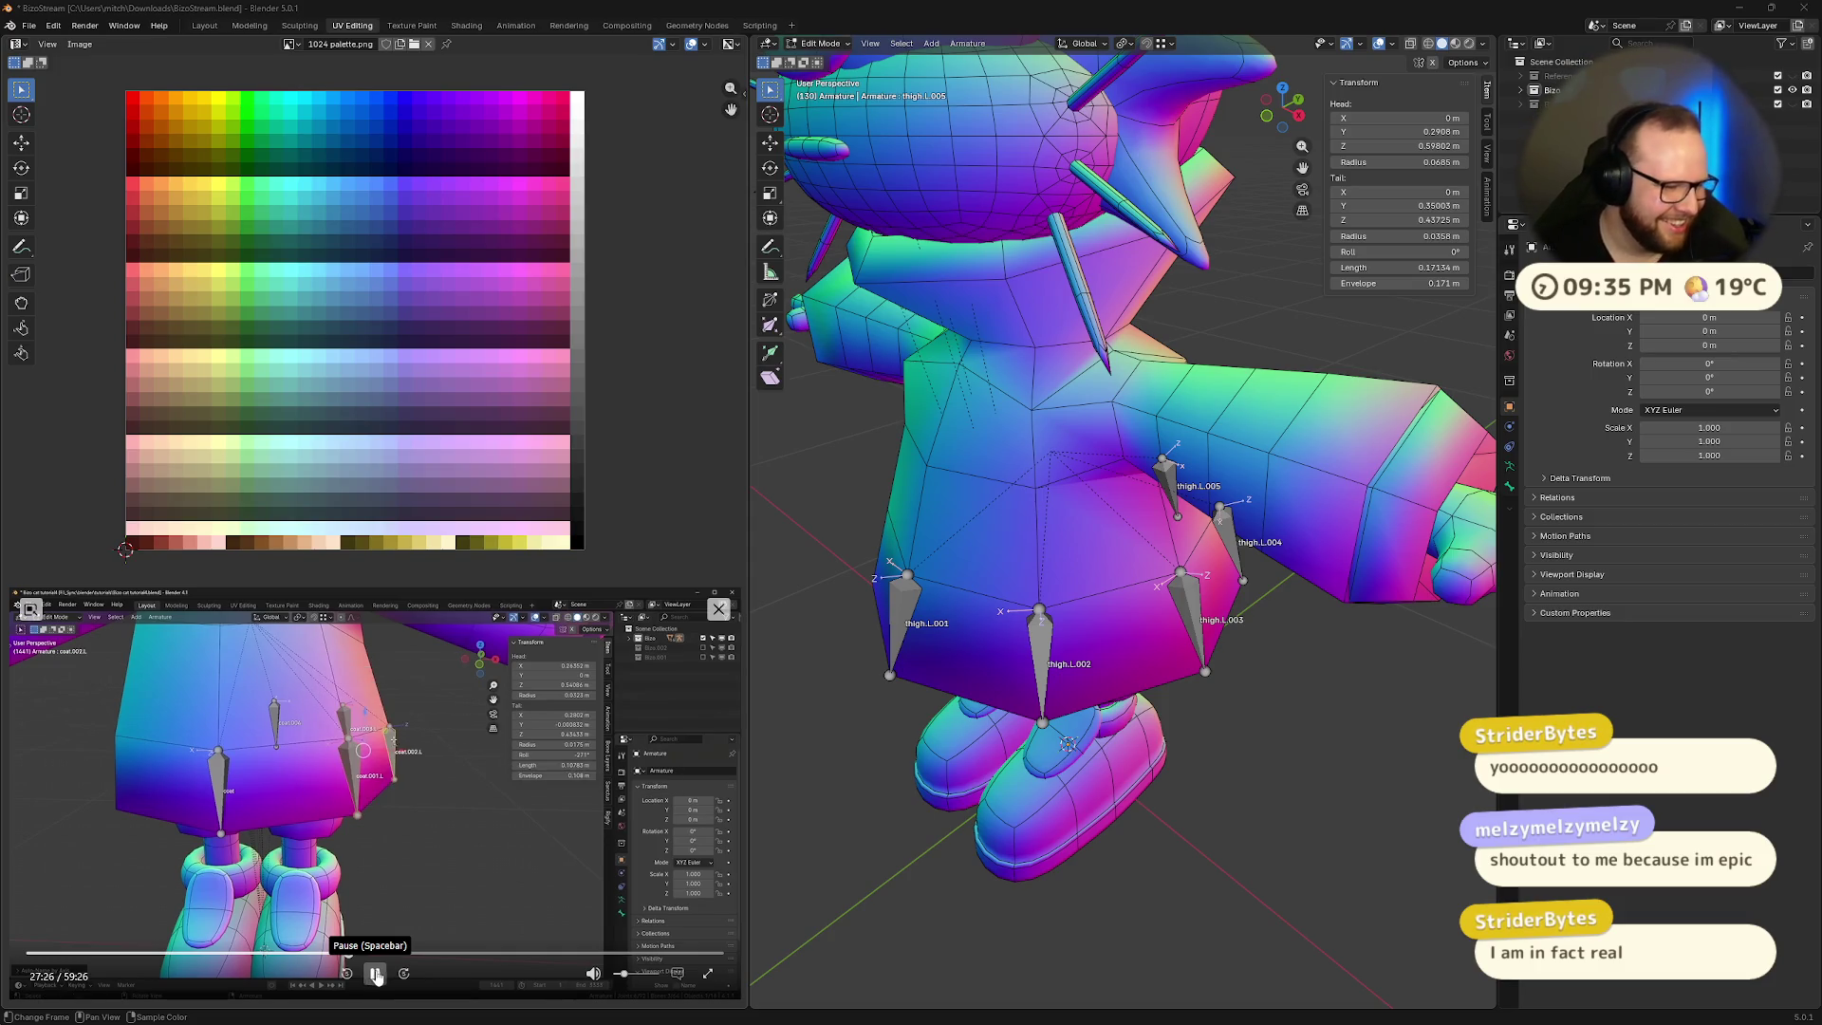
- Add thigh.L.004 and thigh.L.005 so all five skirt bones are selected
{"action": "left_click", "coordinate": [375, 975]}
{"action": "mouse_move", "coordinate": [1044, 750]}
{"action": "middle_mouse_down"}
{"action": "mouse_move", "coordinate": [1165, 747]}
{"action": "mouse_move", "coordinate": [1234, 569]}
{"action": "mouse_move", "coordinate": [1139, 532]}
{"action": "mouse_move", "coordinate": [1081, 533]}
{"action": "mouse_move", "coordinate": [1158, 569]}
{"action": "mouse_move", "coordinate": [1148, 693]}
{"action": "middle_mouse_up"}
{"action": "left_click", "coordinate": [1033, 506], "text": "shift"}
{"action": "left_click", "coordinate": [1156, 503], "text": "shift"}
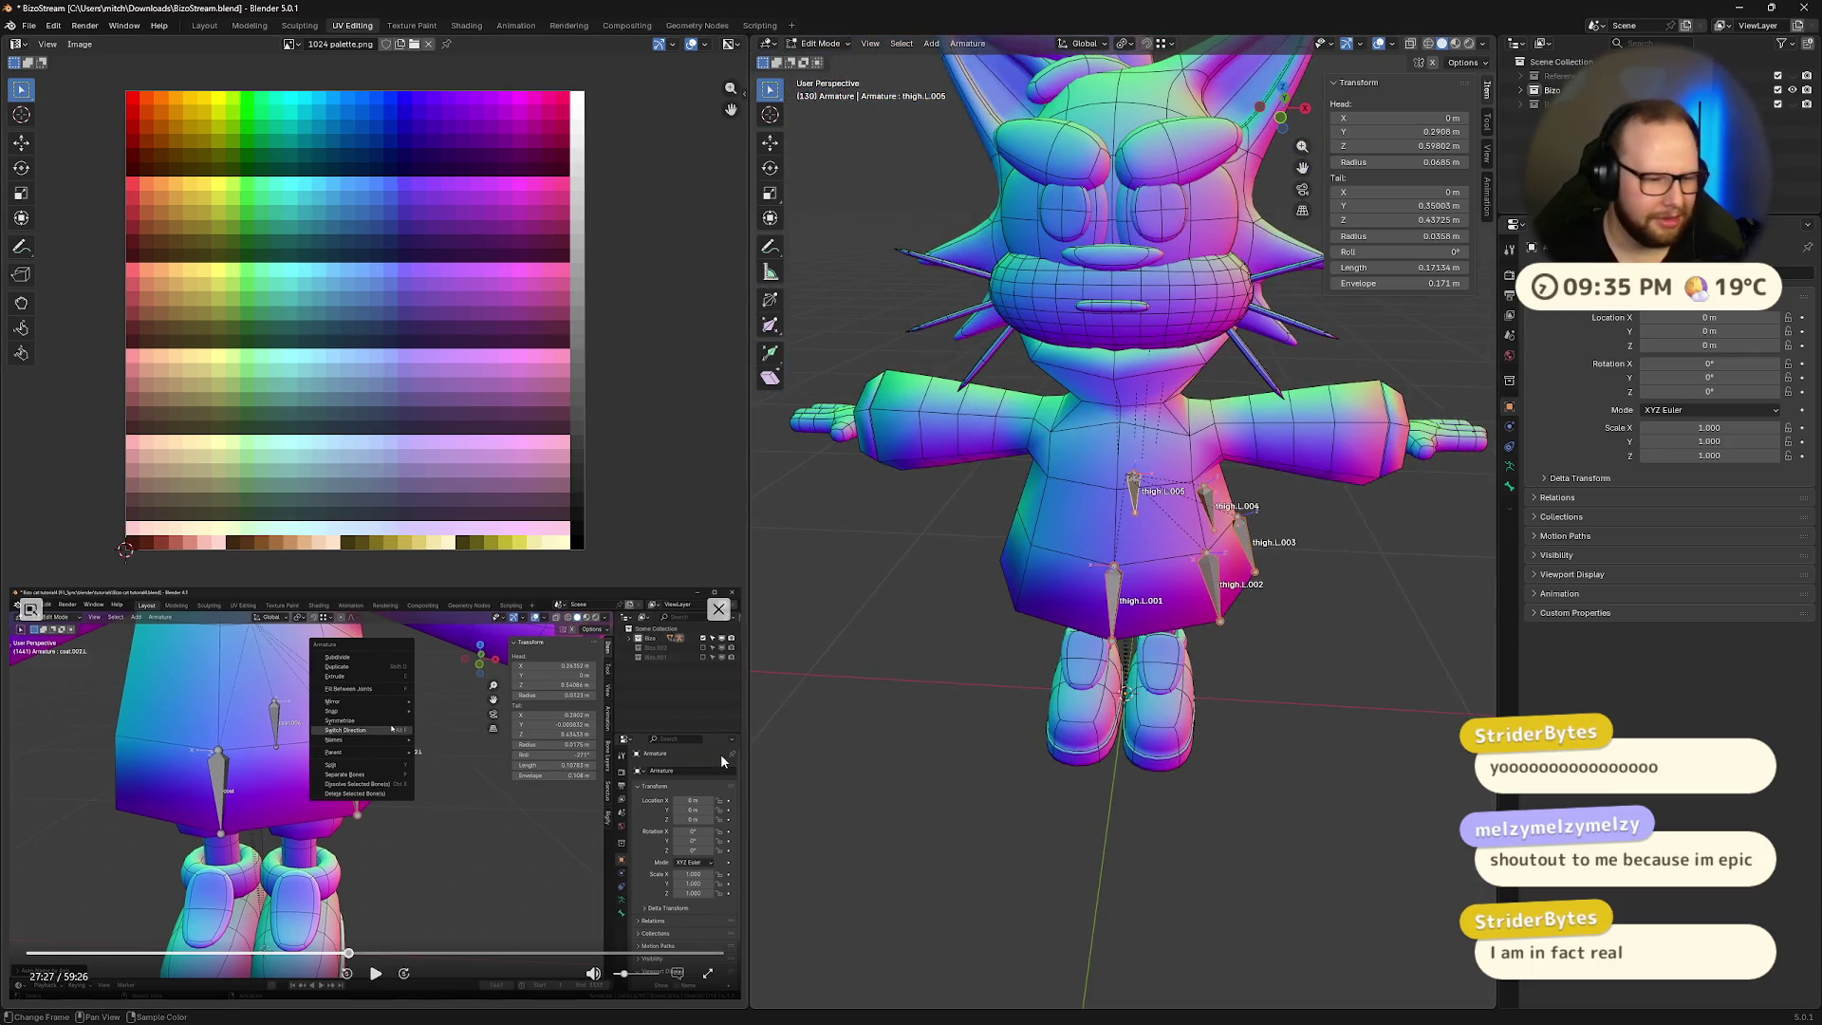
{"action": "left_click", "coordinate": [376, 973]}
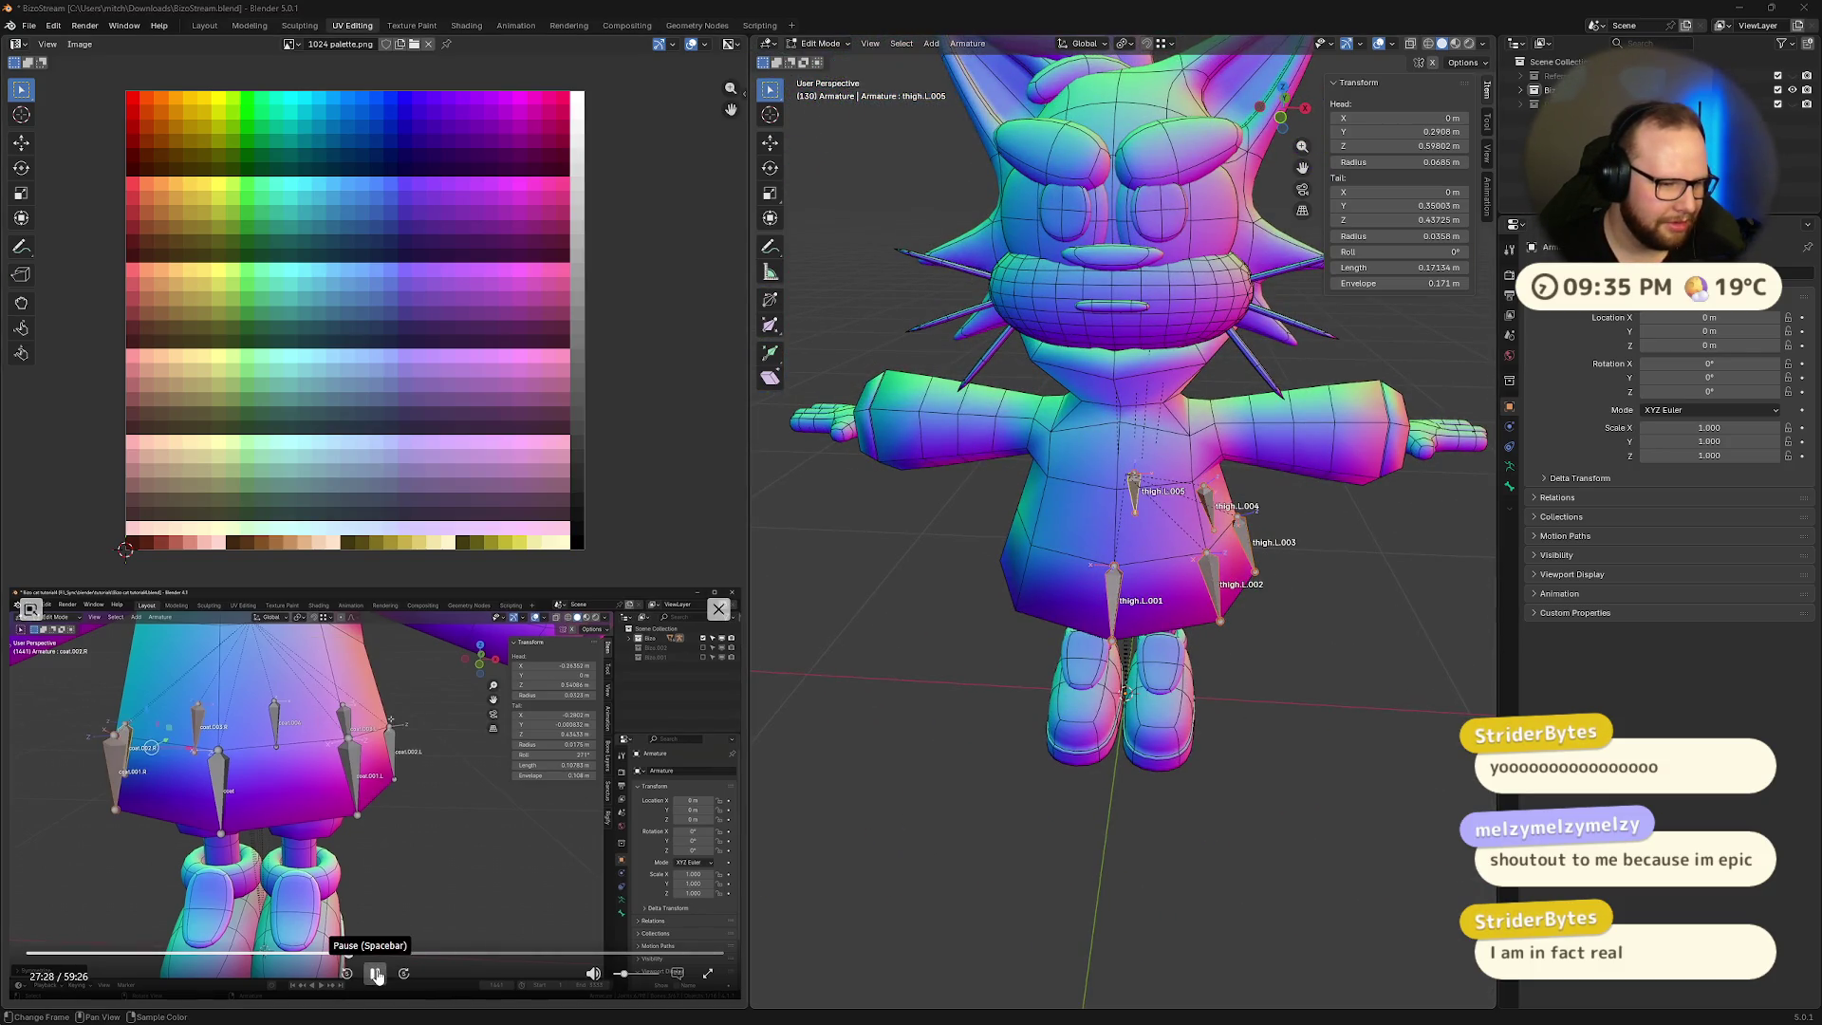
{"action": "left_click", "coordinate": [376, 972]}
{"action": "scroll", "coordinate": [1194, 614], "scroll_direction": "up", "scroll_amount": 4}
{"action": "middle_click_drag", "start_coordinate": [1186, 608], "coordinate": [1201, 622]}
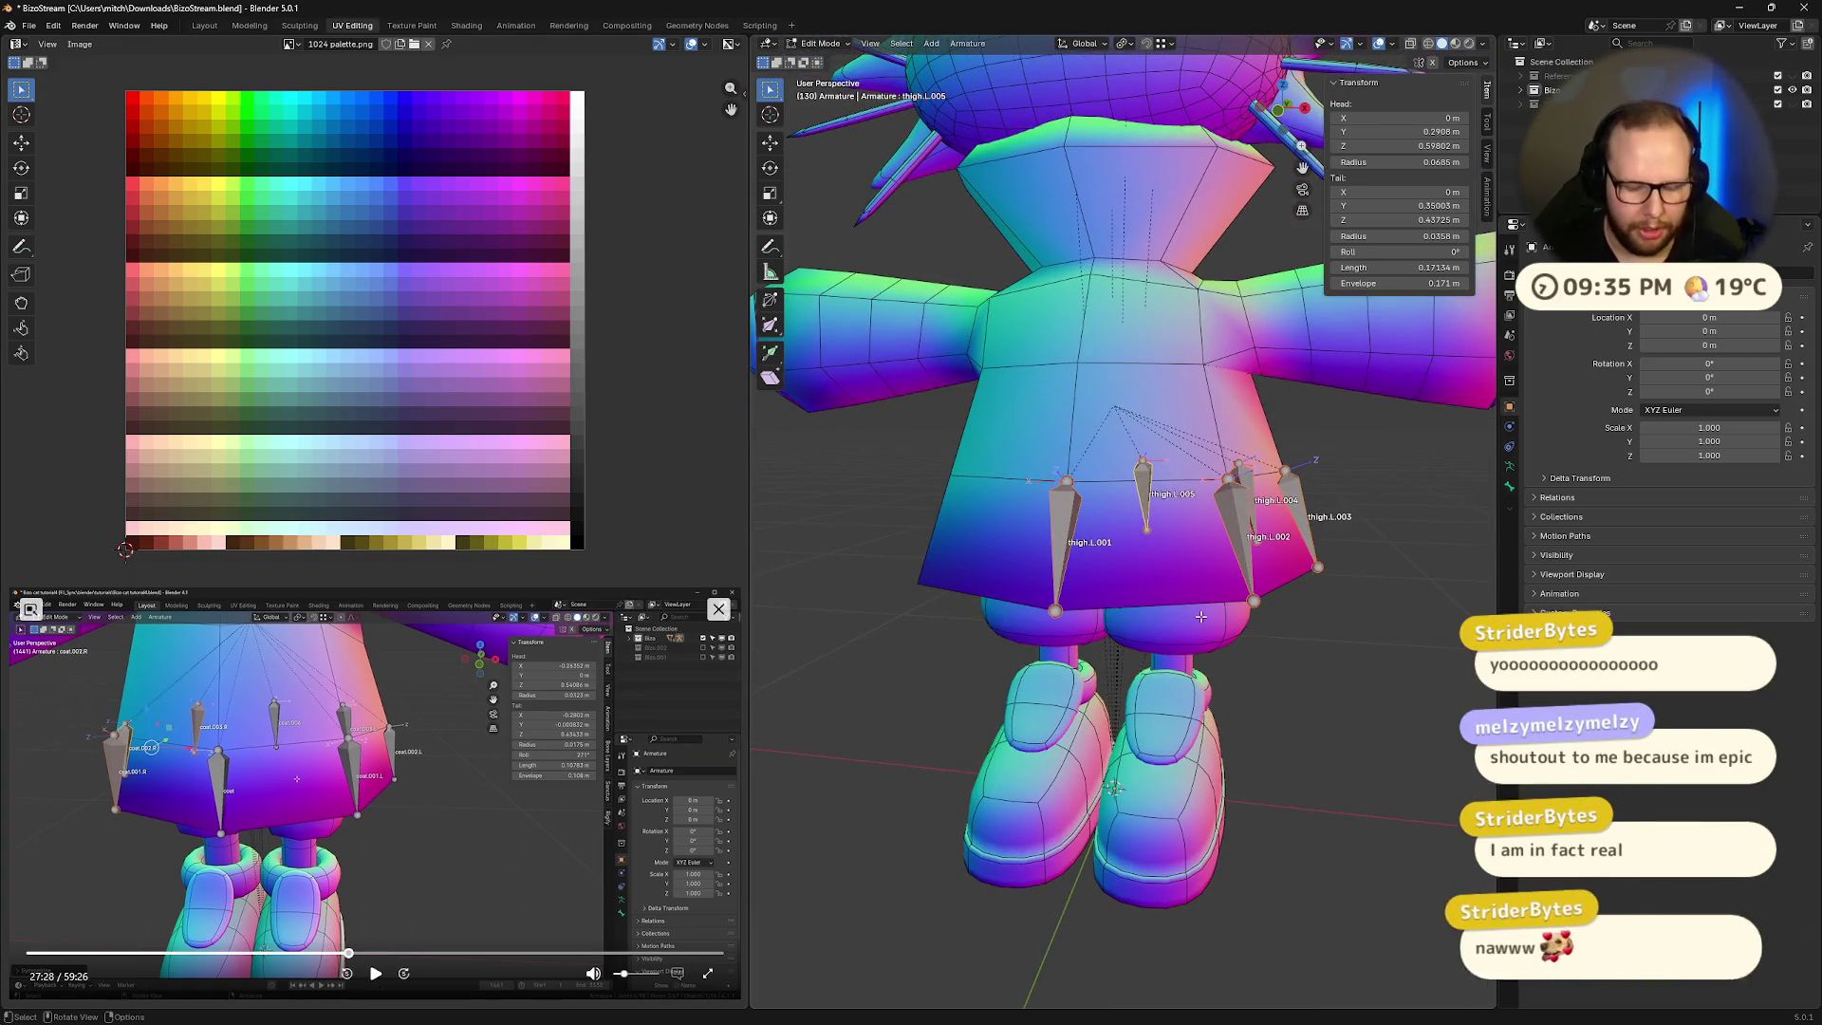
- Batch-rename the five selected bones to 'coat' with Ctrl+F2
{"action": "key", "text": "ctrl+F2"}
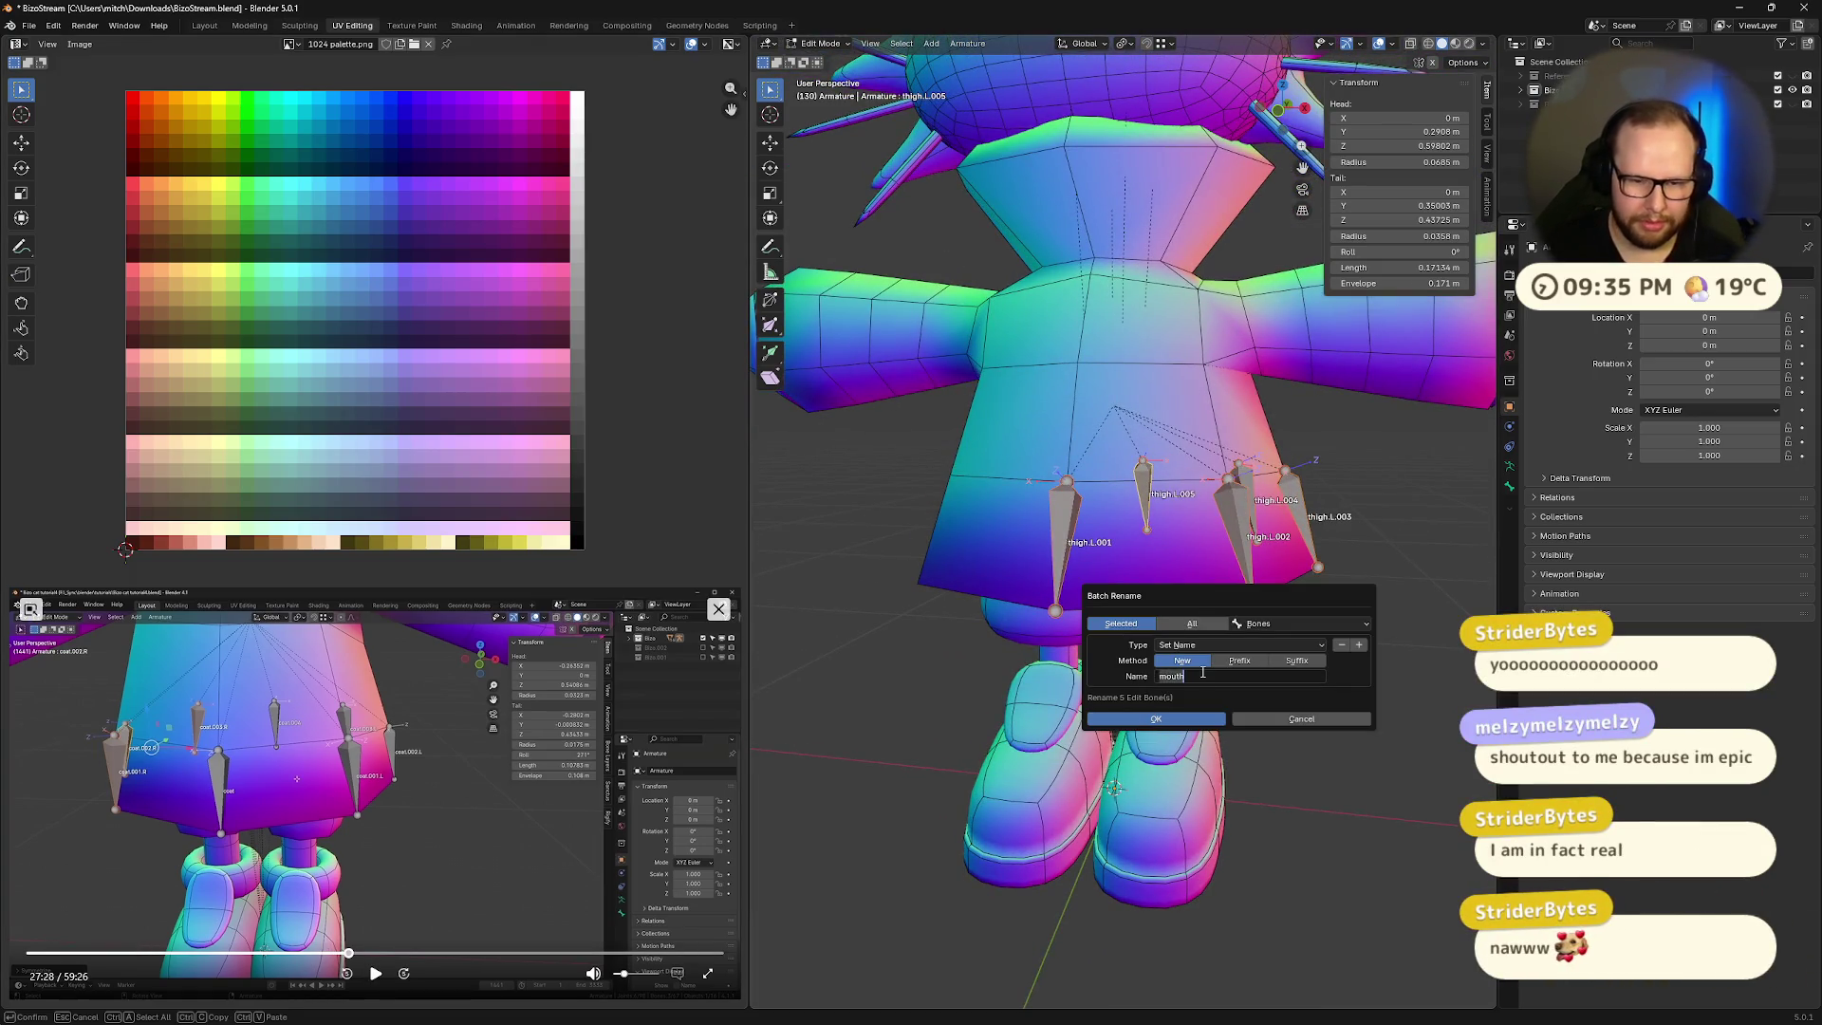
{"action": "left_click", "coordinate": [1203, 674]}
{"action": "key", "text": "BackSpace"}
{"action": "type", "text": "co"}
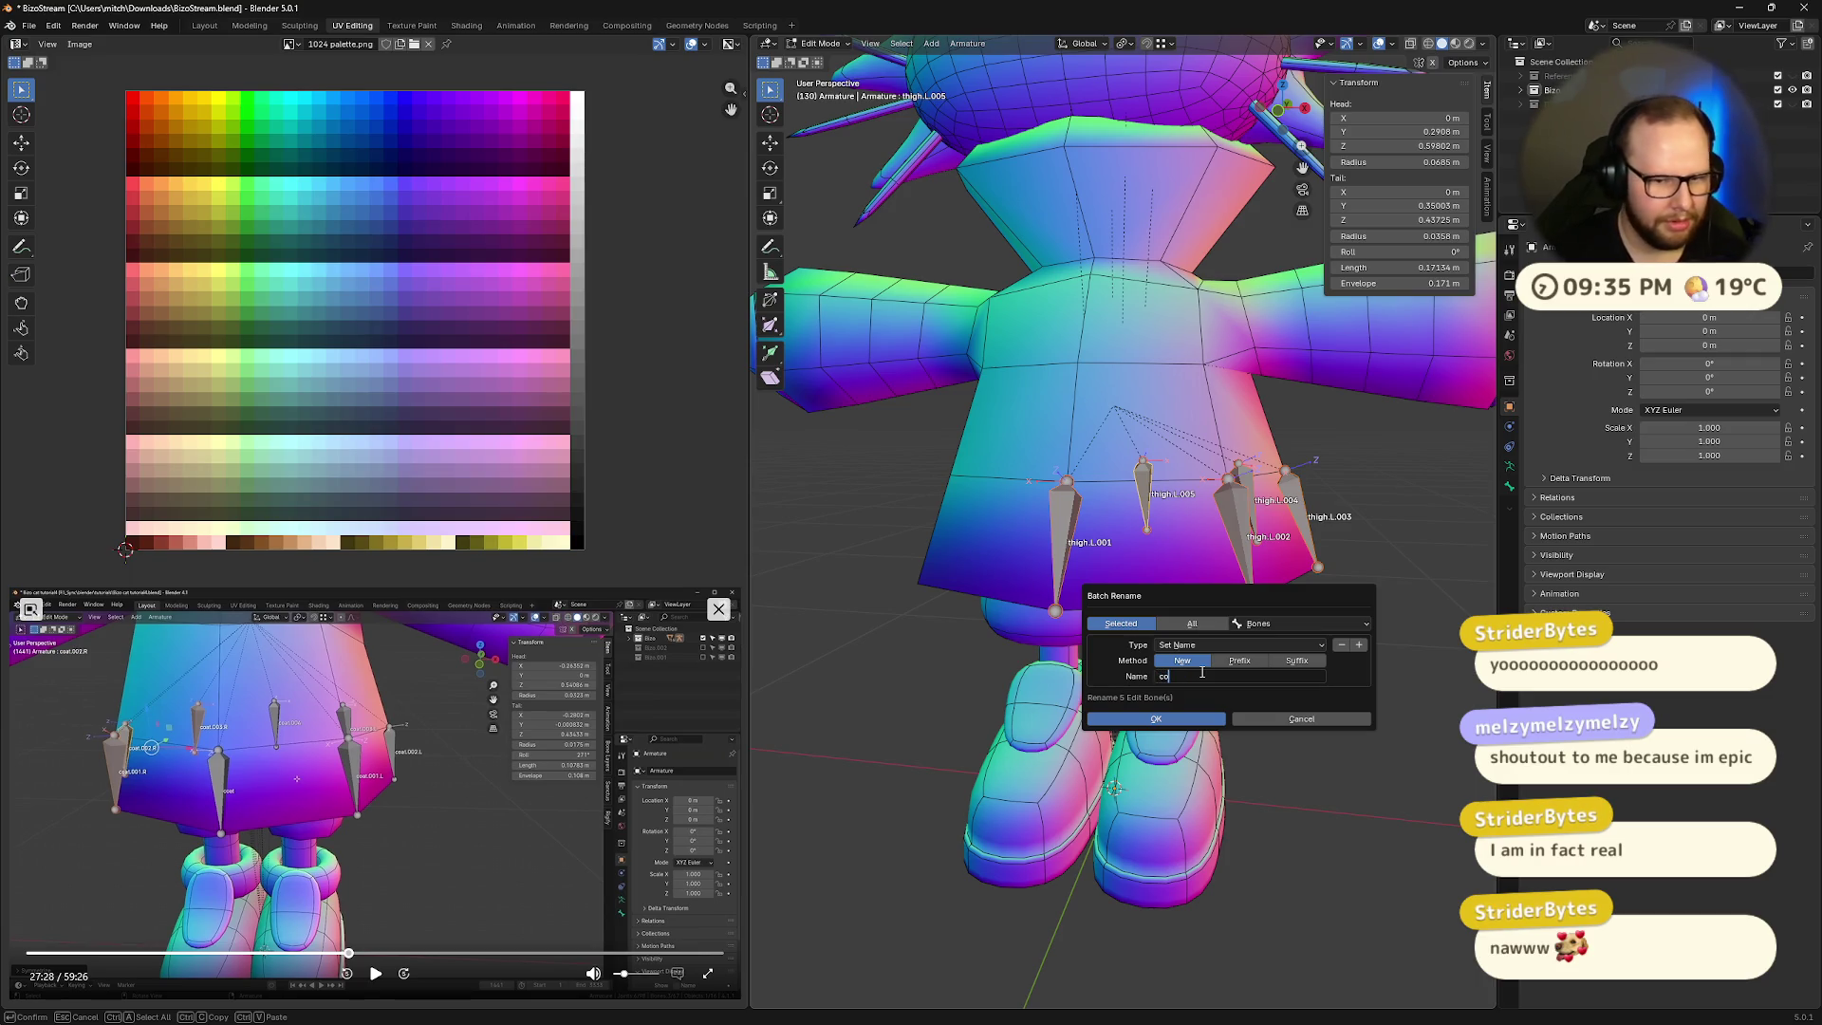
{"action": "type", "text": "ats"}
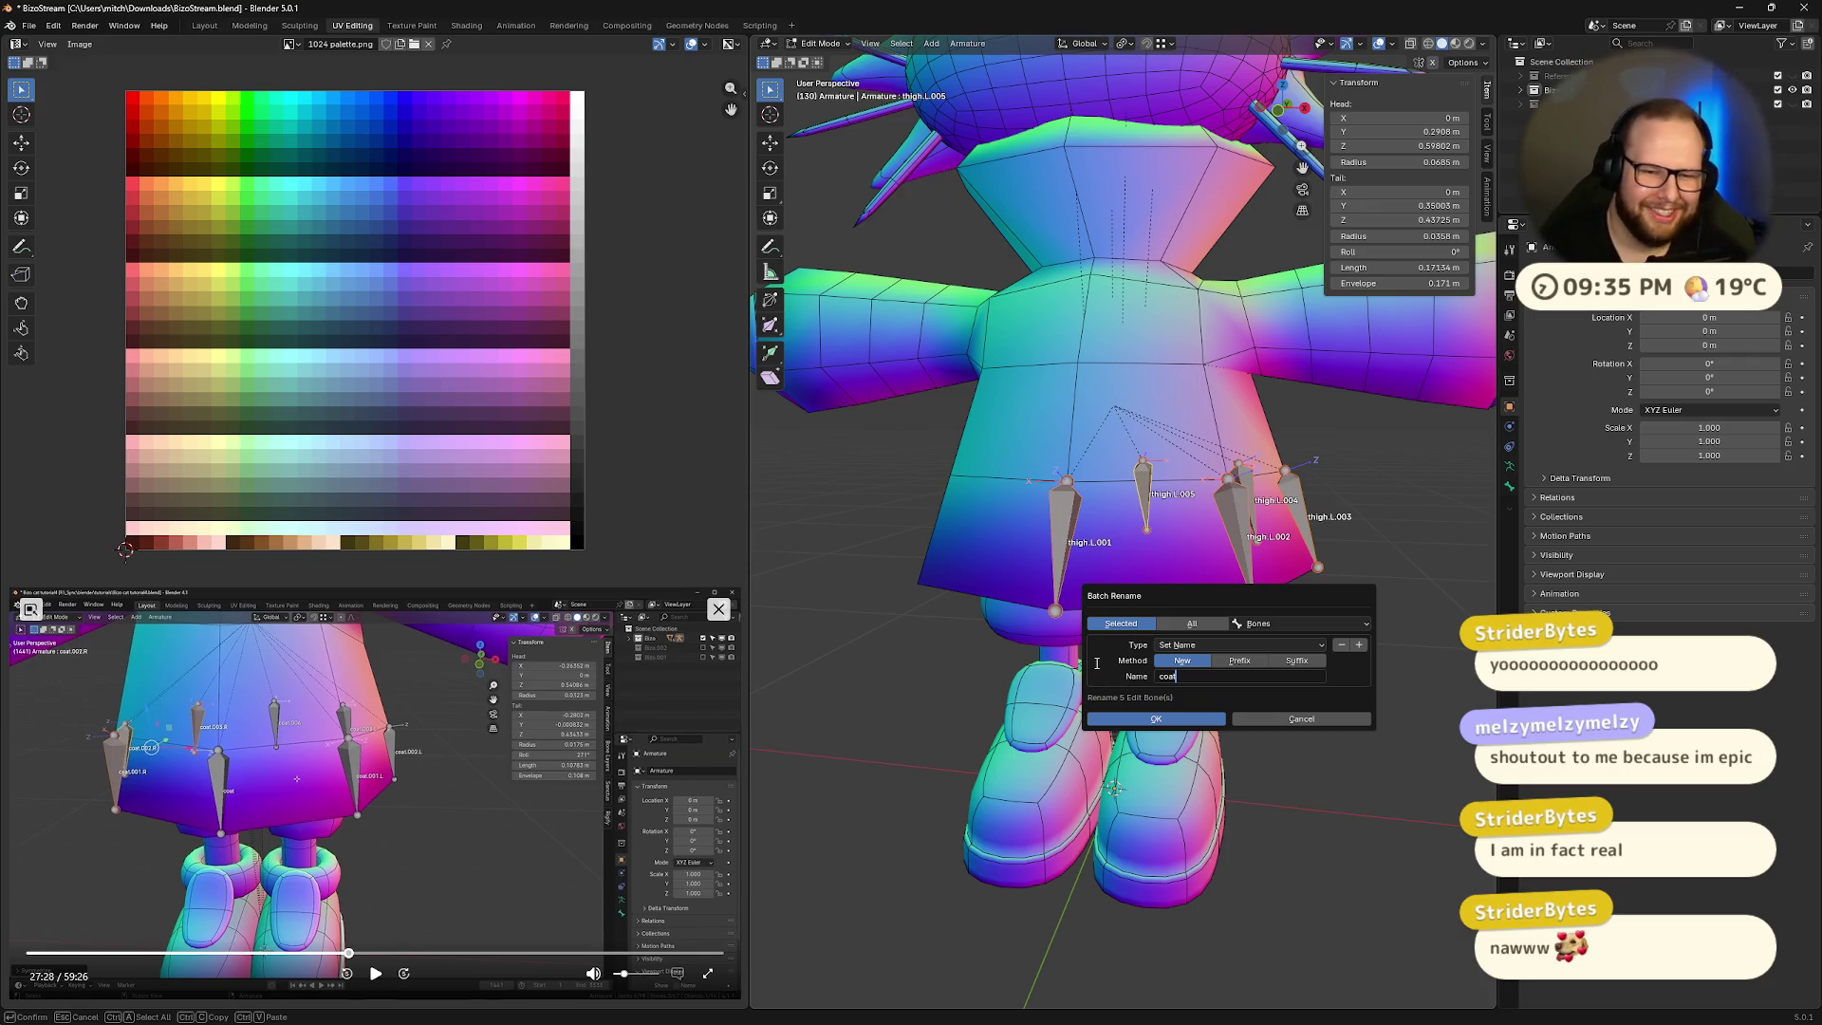
{"action": "left_click", "coordinate": [1141, 718]}
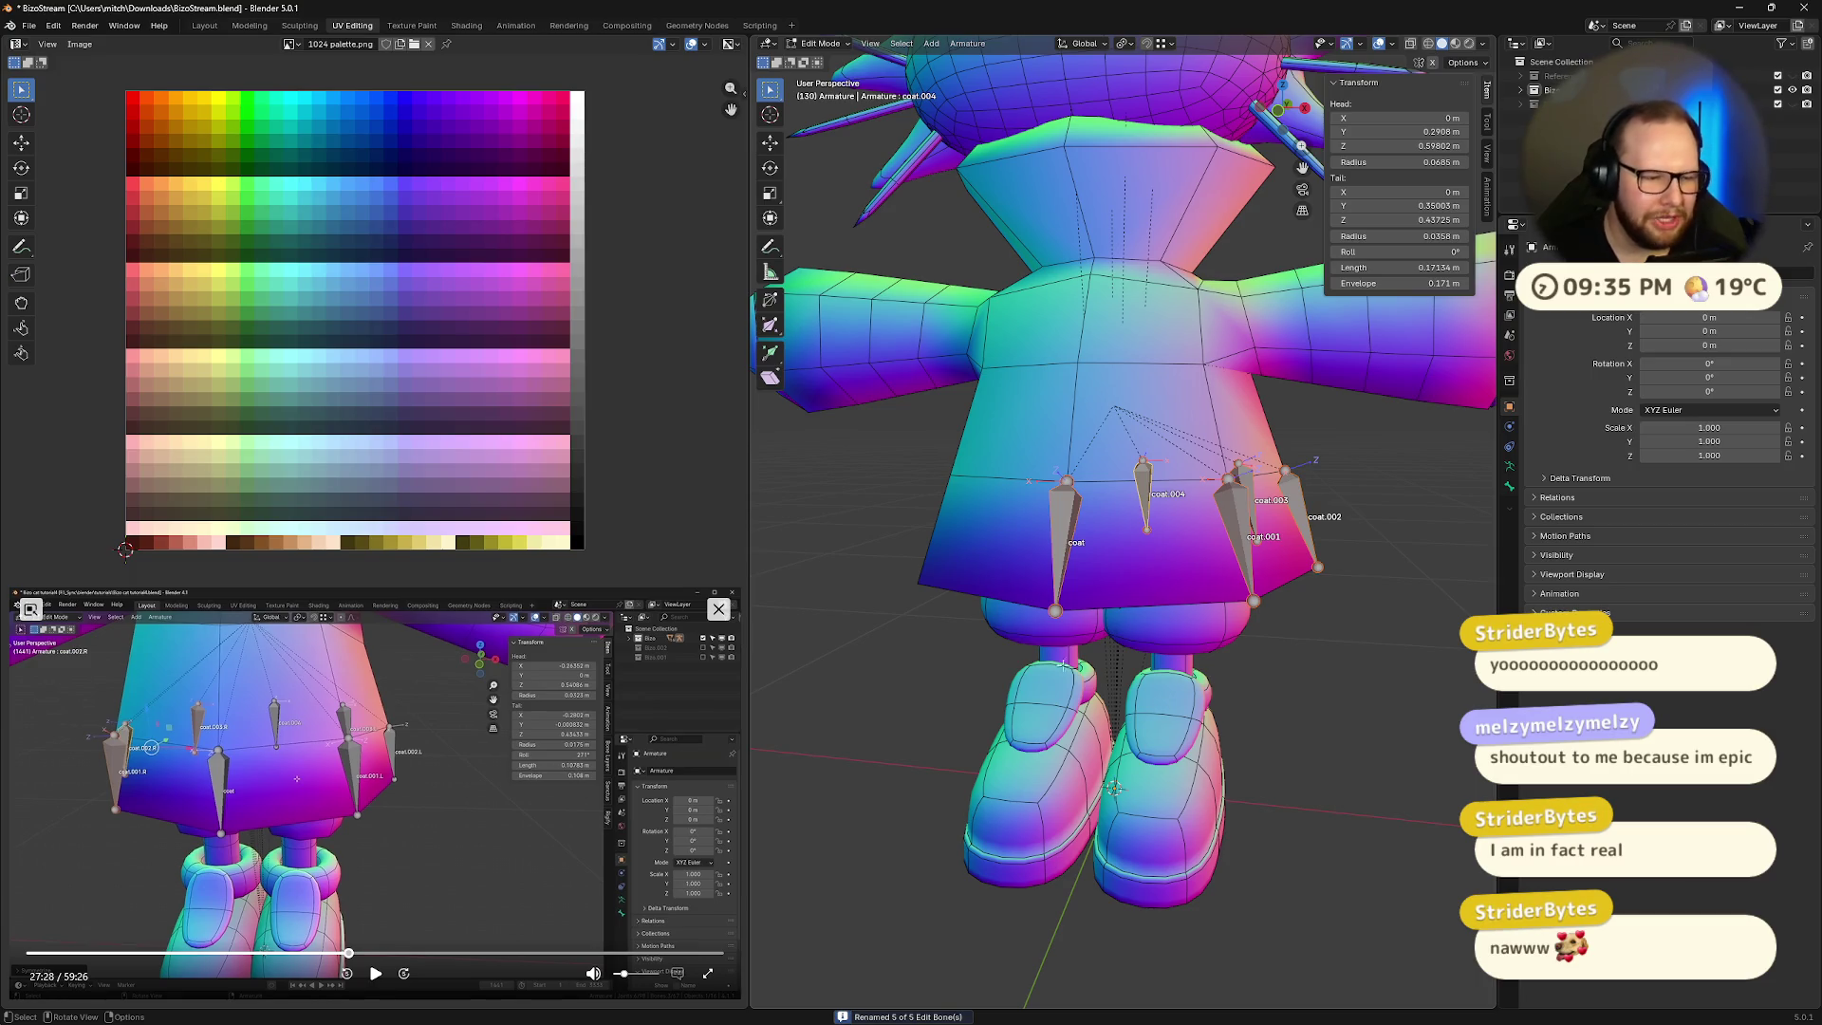
- Orbit and zoom around the renamed coat bones to check them
{"action": "mouse_move", "coordinate": [1063, 665]}
{"action": "middle_mouse_down"}
{"action": "mouse_move", "coordinate": [1250, 665]}
{"action": "mouse_move", "coordinate": [1217, 673]}
{"action": "middle_mouse_up"}
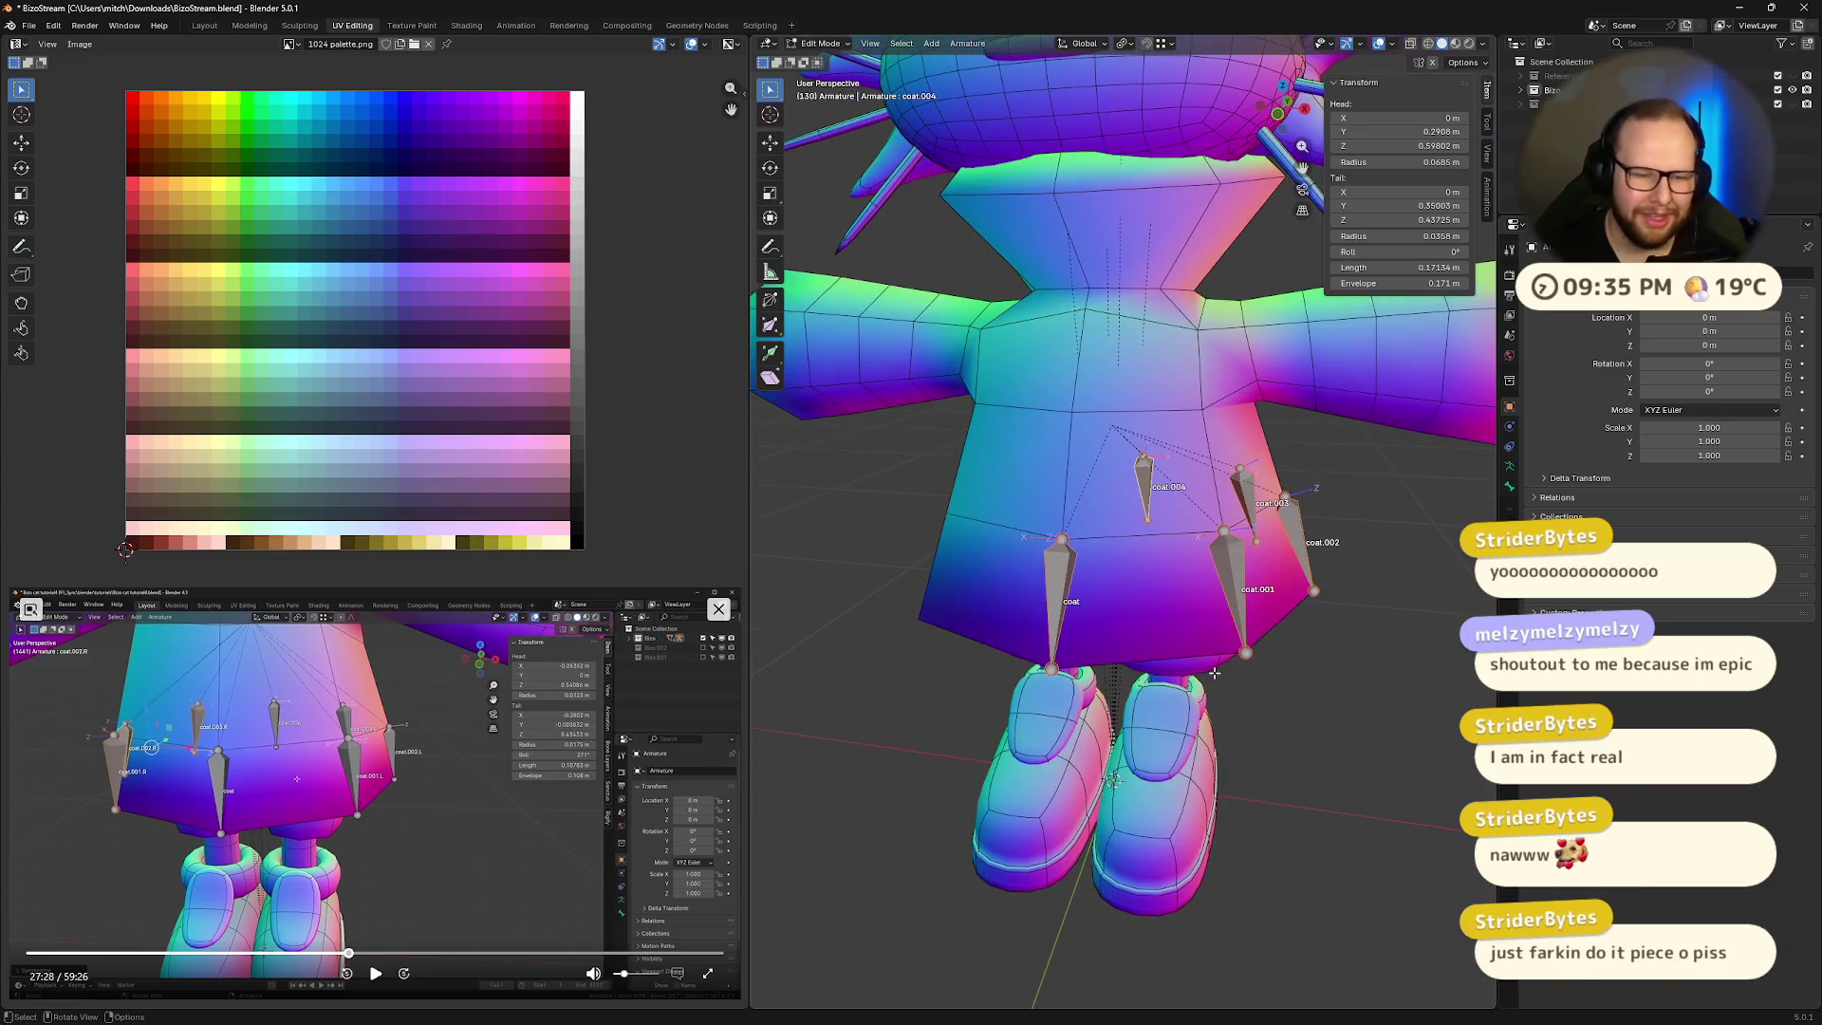
{"action": "scroll", "coordinate": [1224, 671], "scroll_direction": "down", "scroll_amount": 2}
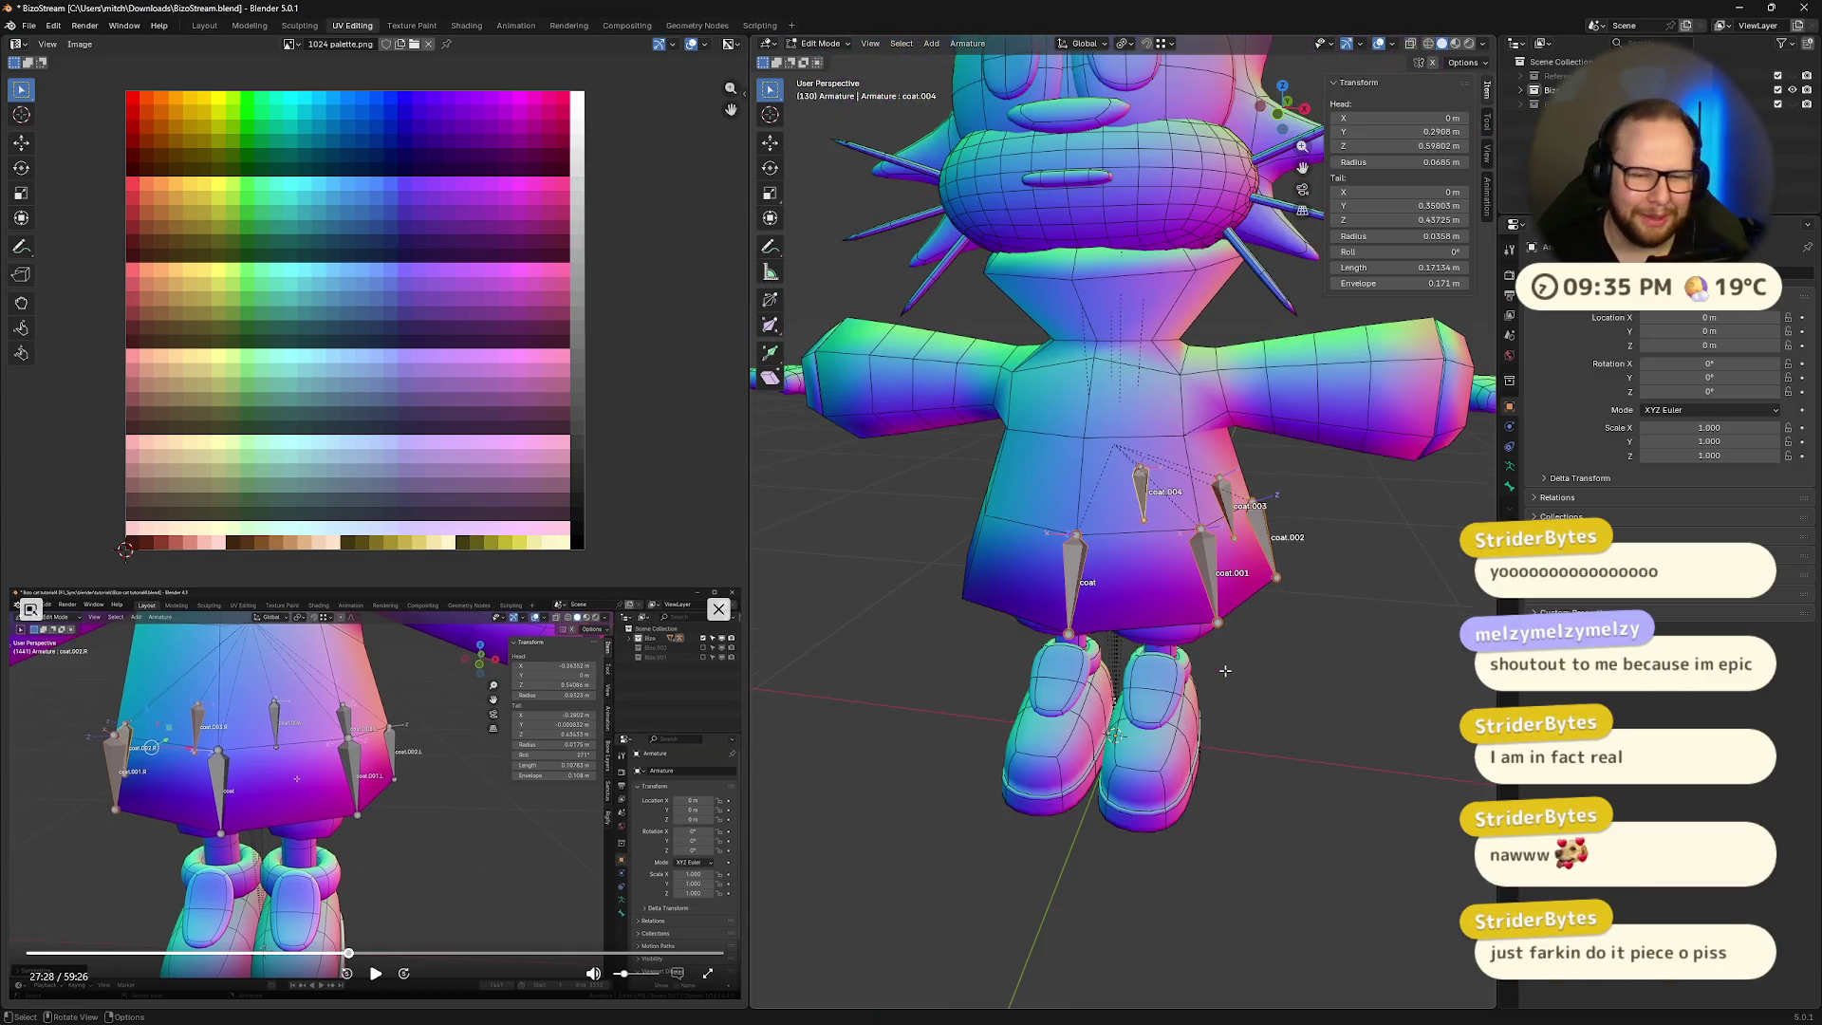
{"action": "scroll", "coordinate": [1144, 689], "scroll_direction": "up", "scroll_amount": 5}
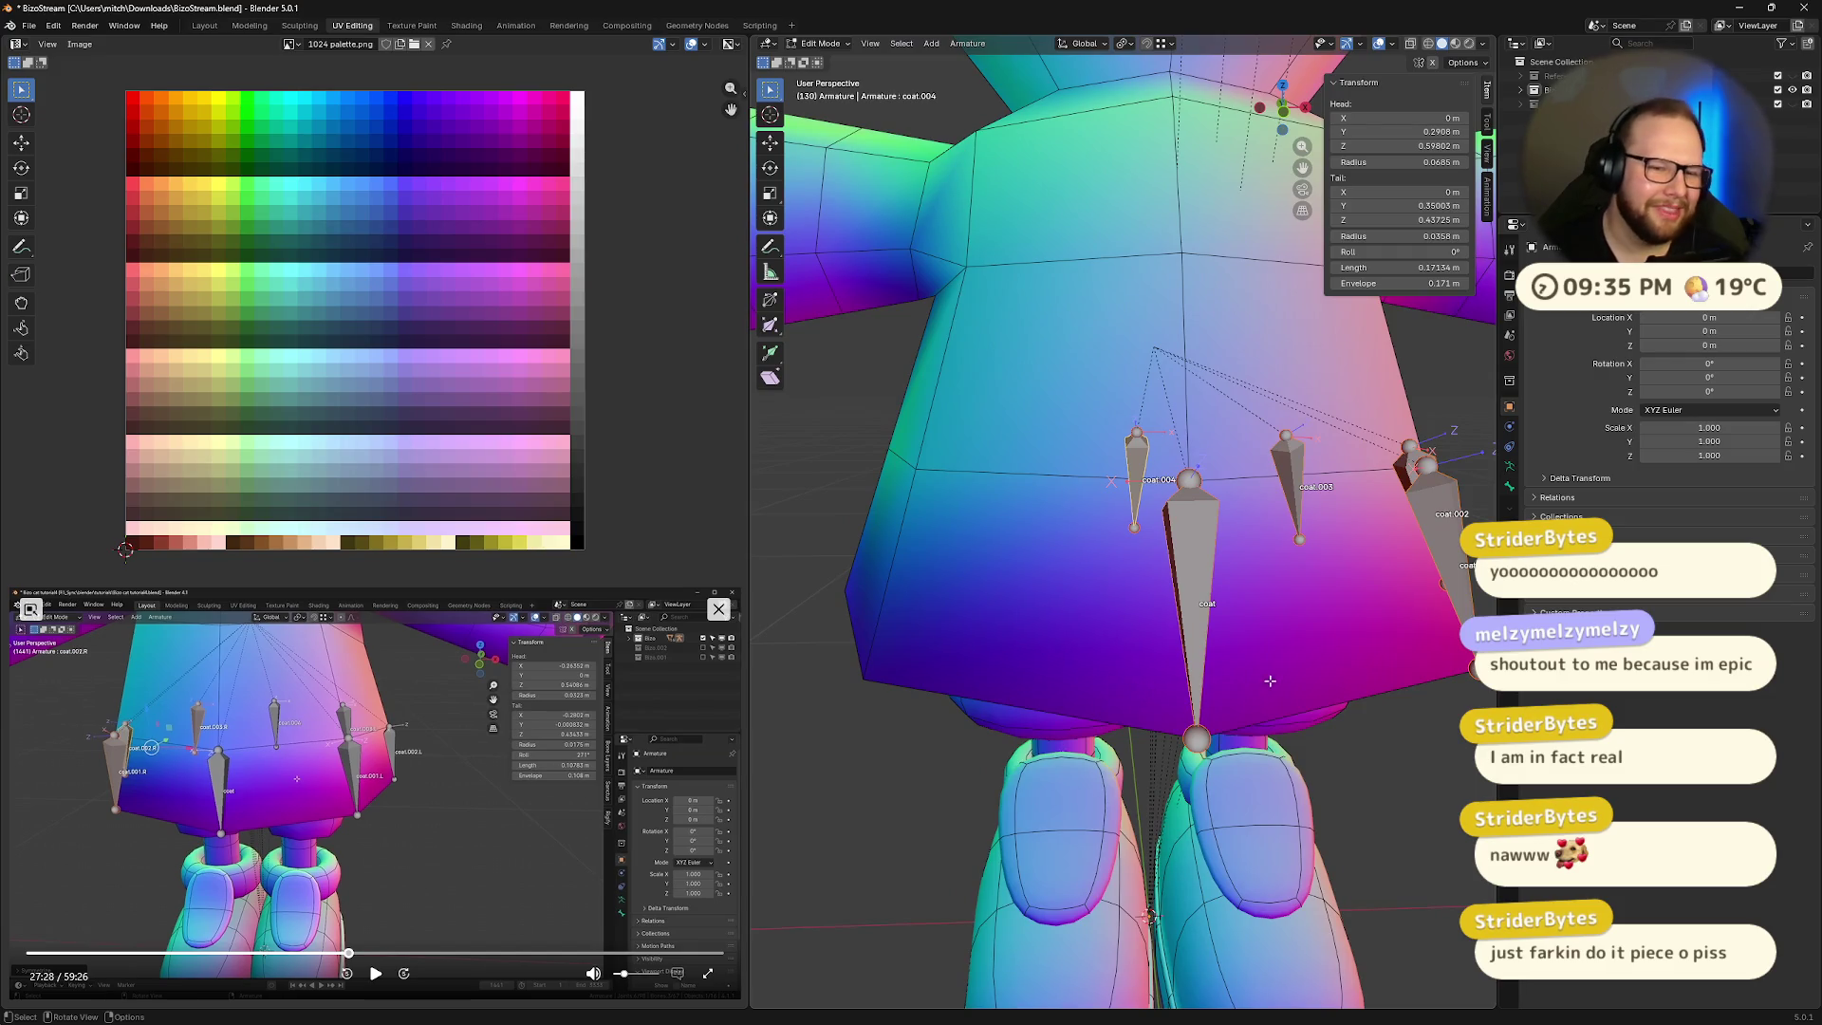
{"action": "mouse_move", "coordinate": [1270, 681]}
{"action": "middle_mouse_down"}
{"action": "mouse_move", "coordinate": [1215, 669]}
{"action": "mouse_move", "coordinate": [1198, 687]}
{"action": "mouse_move", "coordinate": [1233, 716]}
{"action": "middle_mouse_up"}
{"action": "scroll", "coordinate": [1215, 669], "scroll_direction": "down", "scroll_amount": 3}
{"action": "scroll", "coordinate": [1203, 662], "scroll_direction": "up", "scroll_amount": 3}
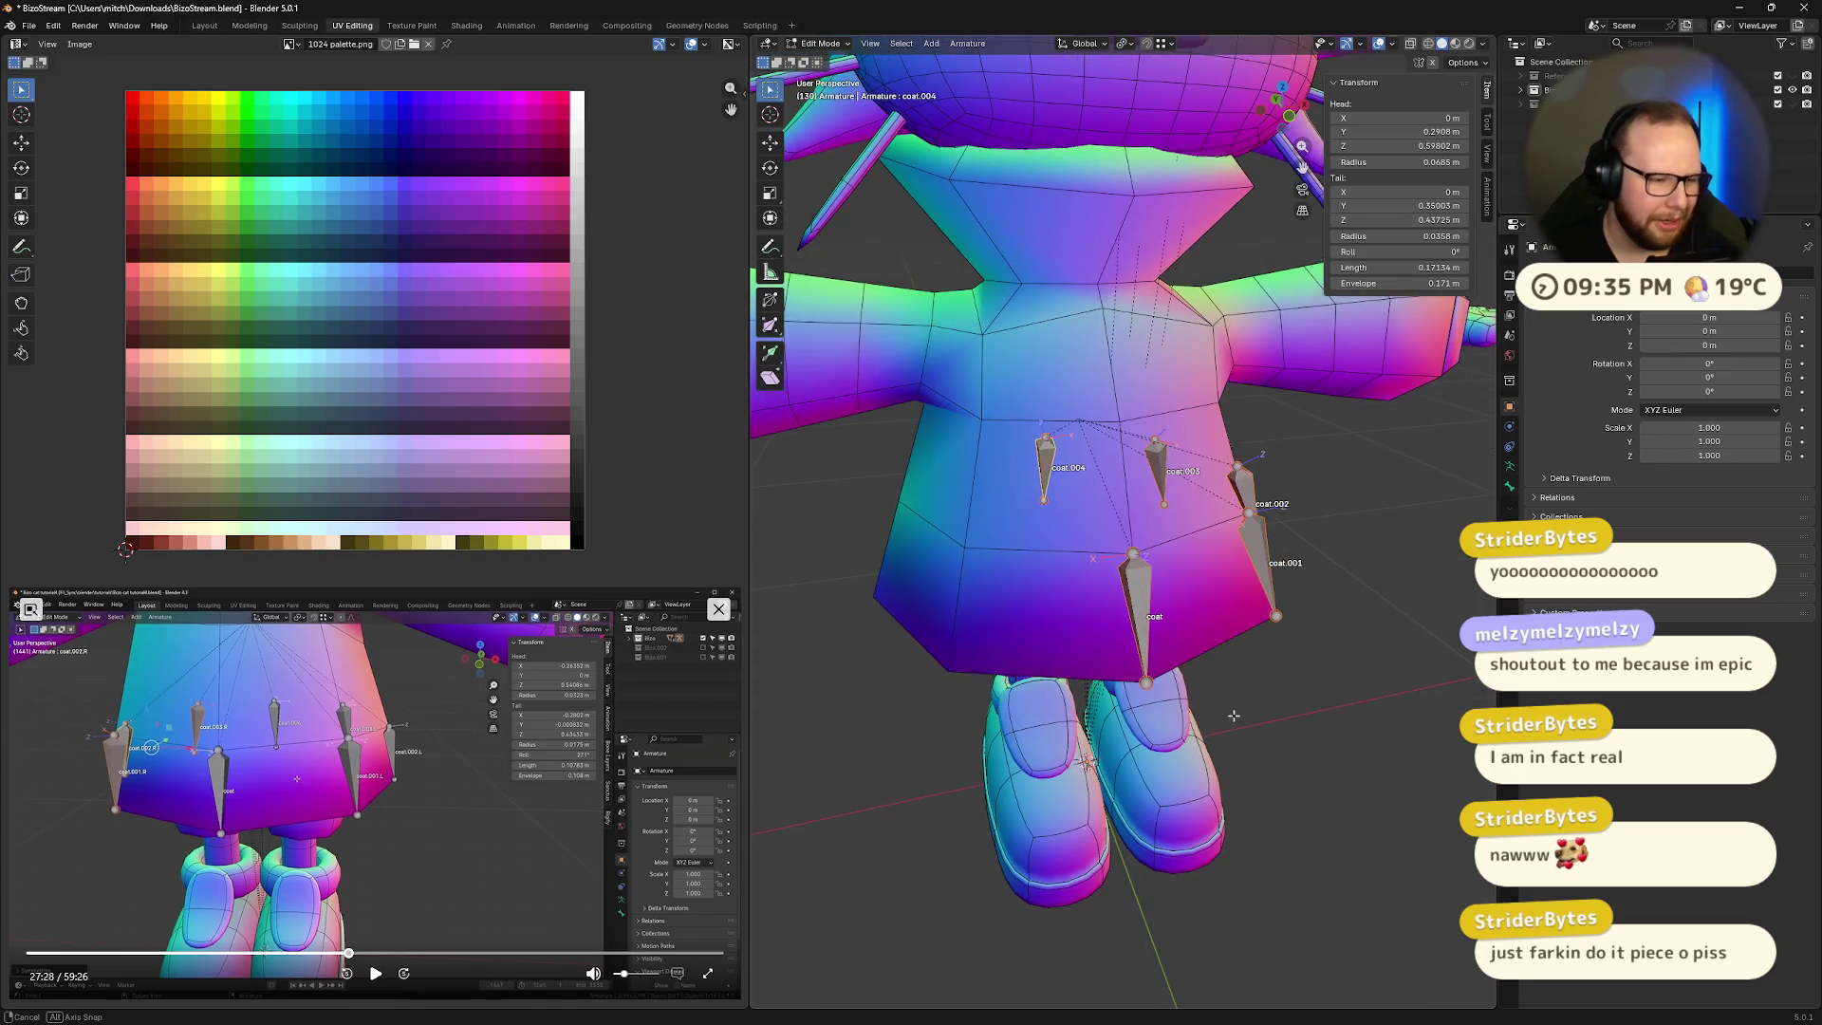
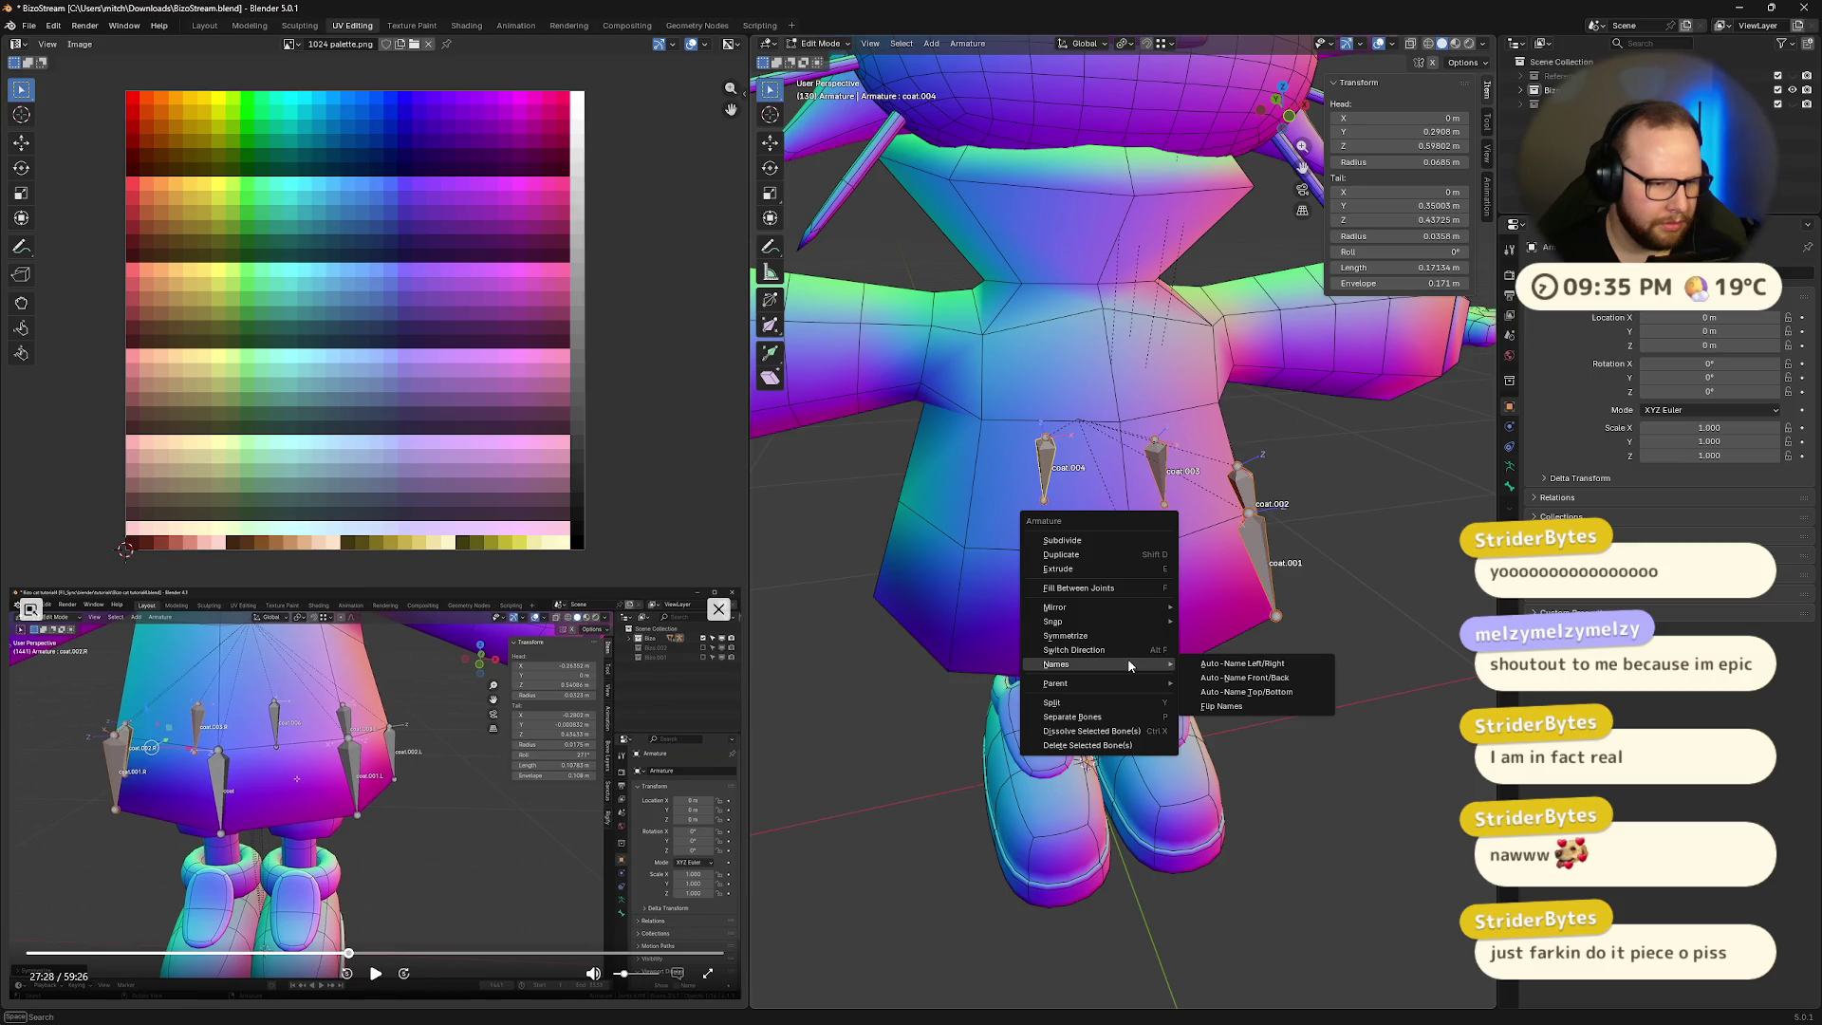
- Replay the tutorial's bone-renaming section and pause it
{"action": "left_click", "coordinate": [348, 953]}
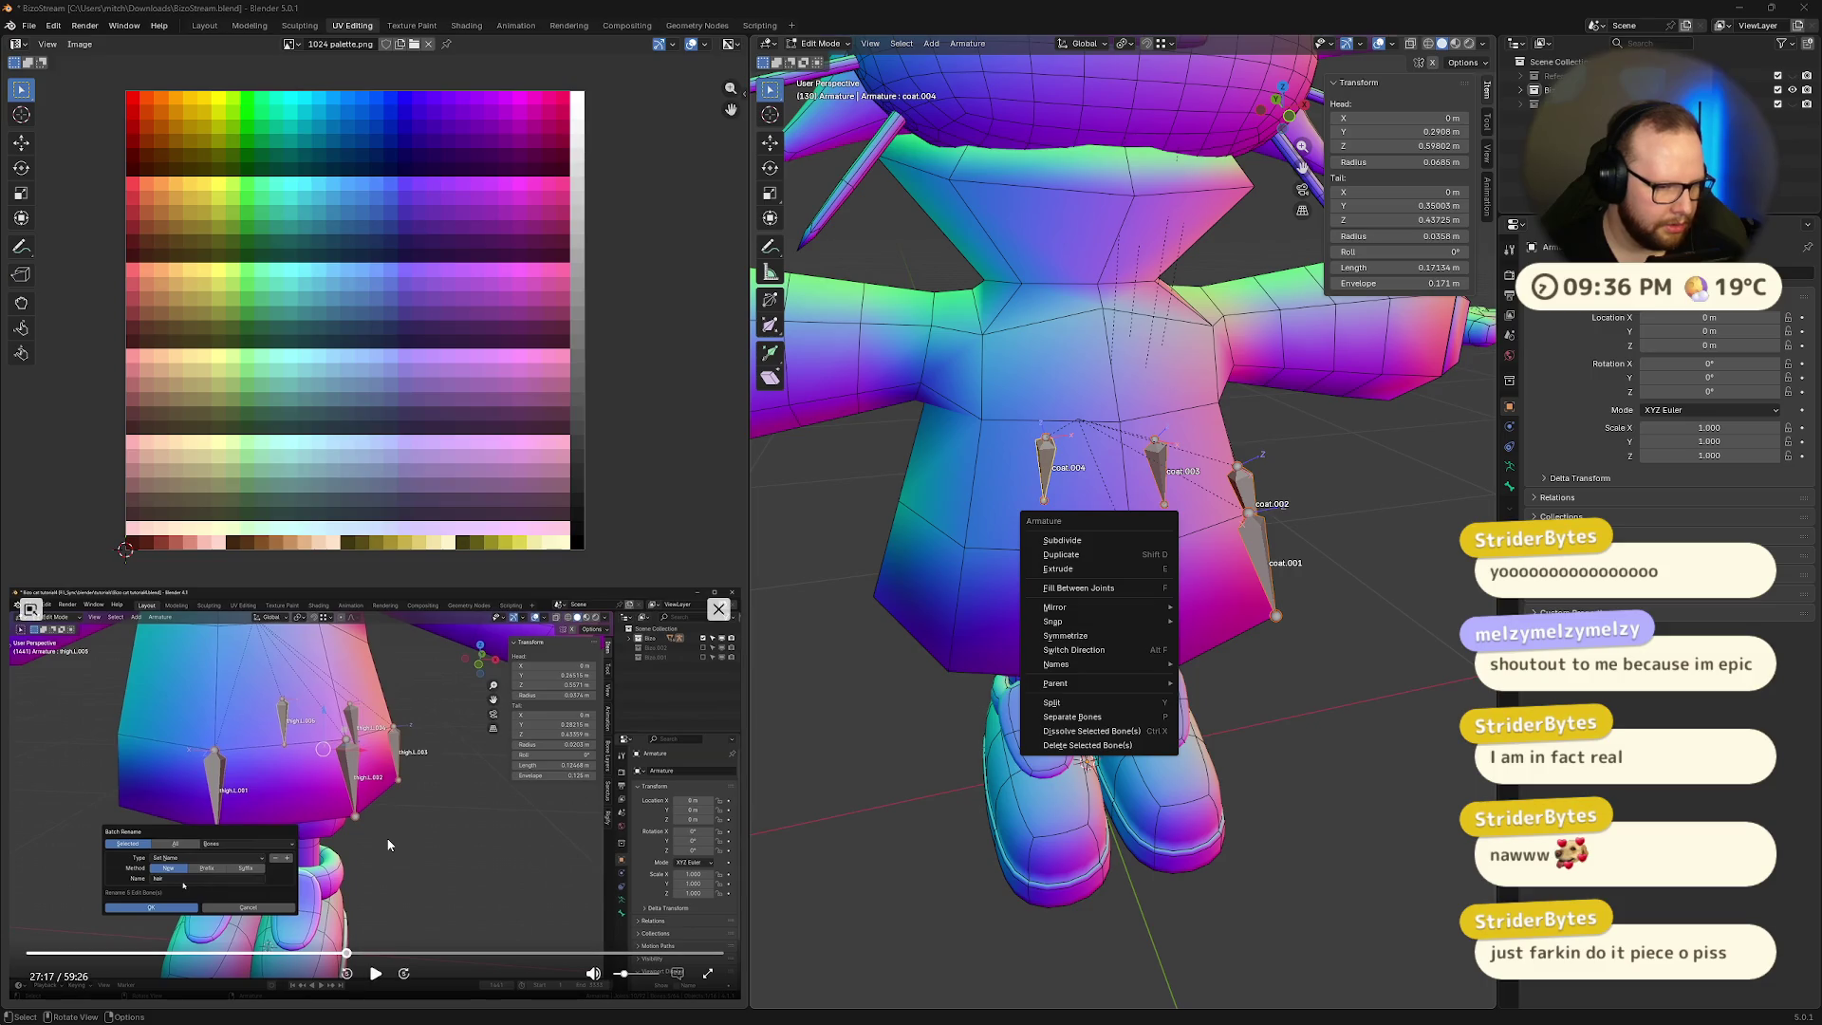
{"action": "left_click", "coordinate": [375, 978]}
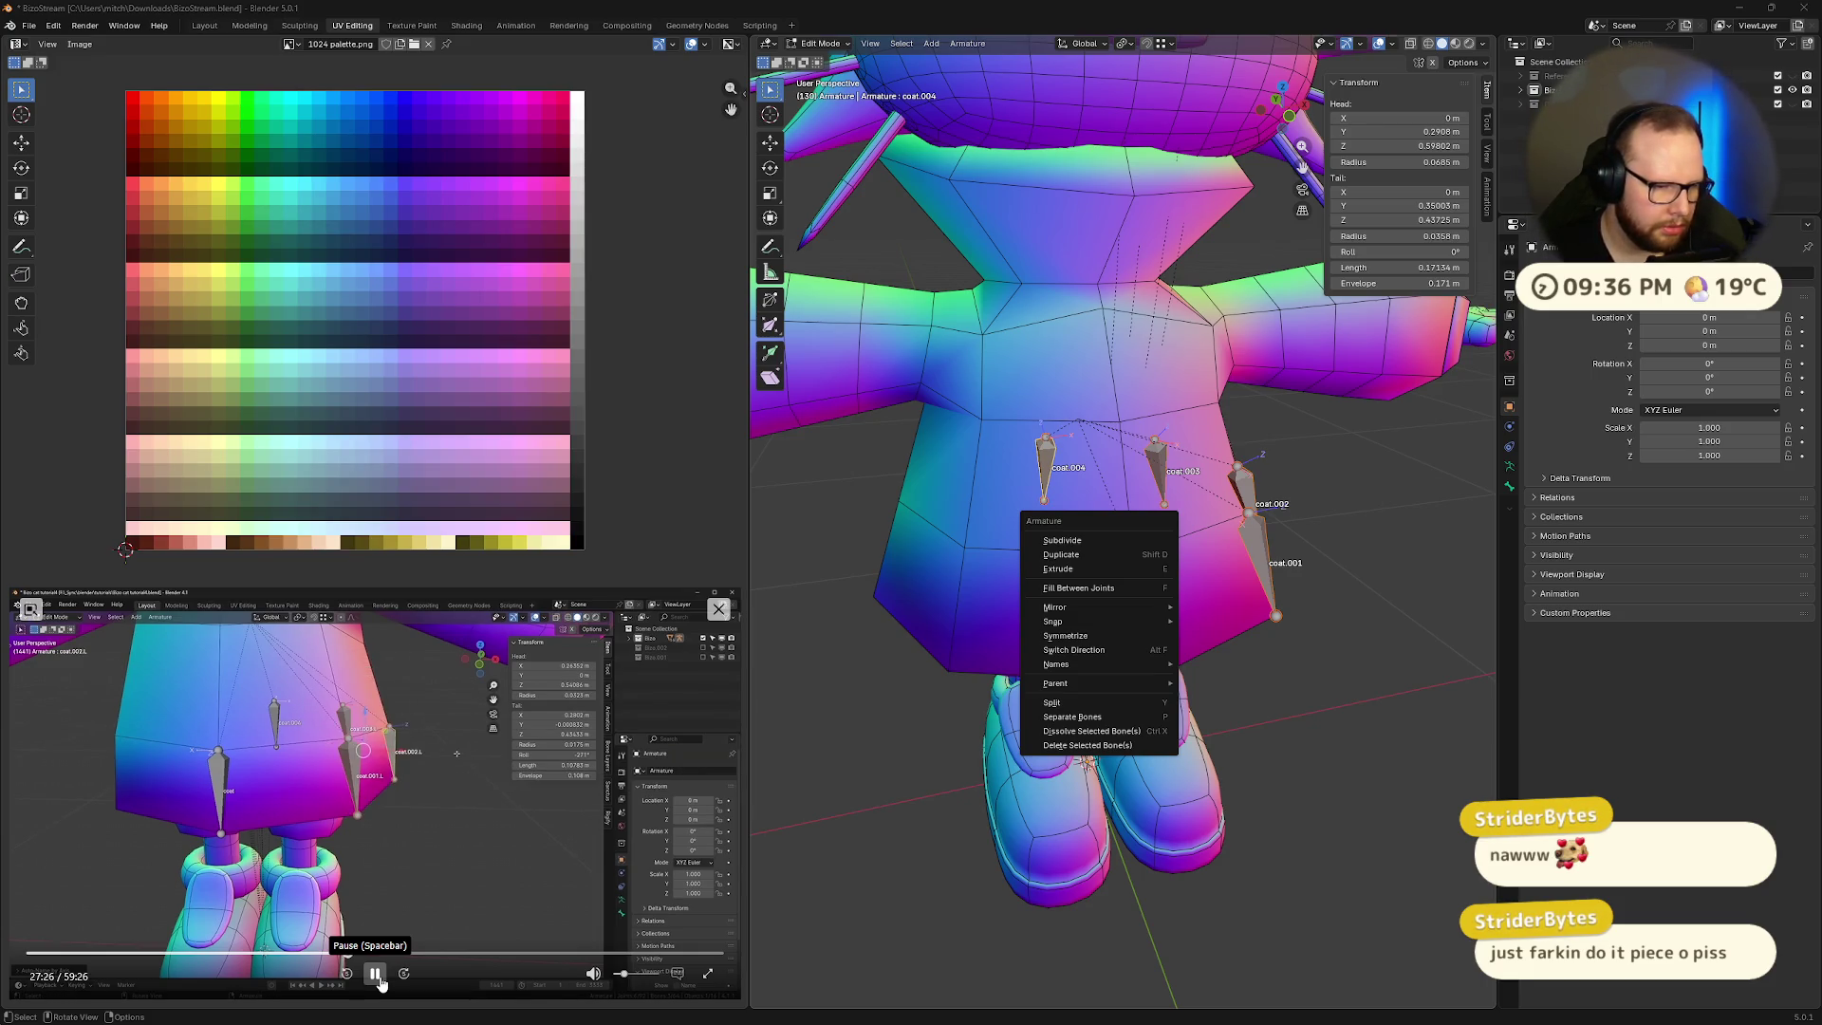
{"action": "left_click", "coordinate": [376, 973]}
- Box-select the side coat bones and bring up the Armature context menu
{"action": "middle_click_drag", "start_coordinate": [1091, 569], "coordinate": [1130, 452]}
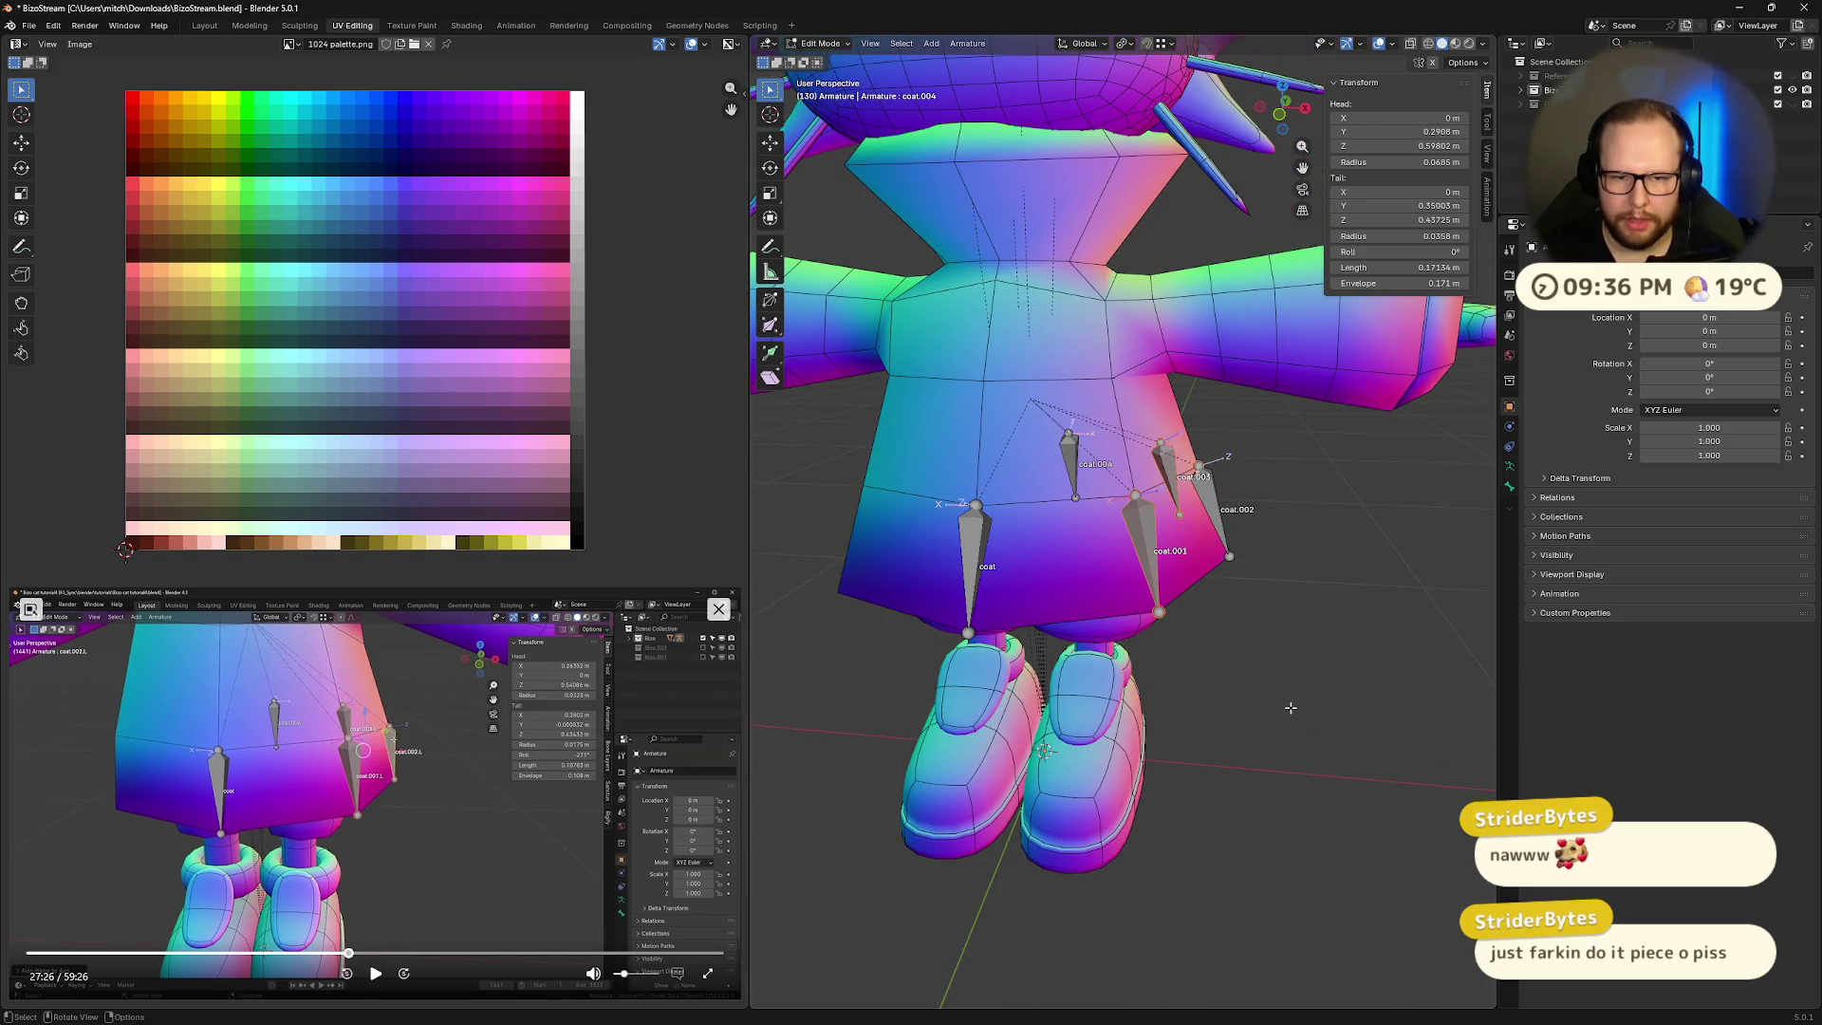
{"action": "left_click_drag", "start_coordinate": [1303, 748], "coordinate": [1128, 471]}
{"action": "right_click", "coordinate": [1194, 466]}
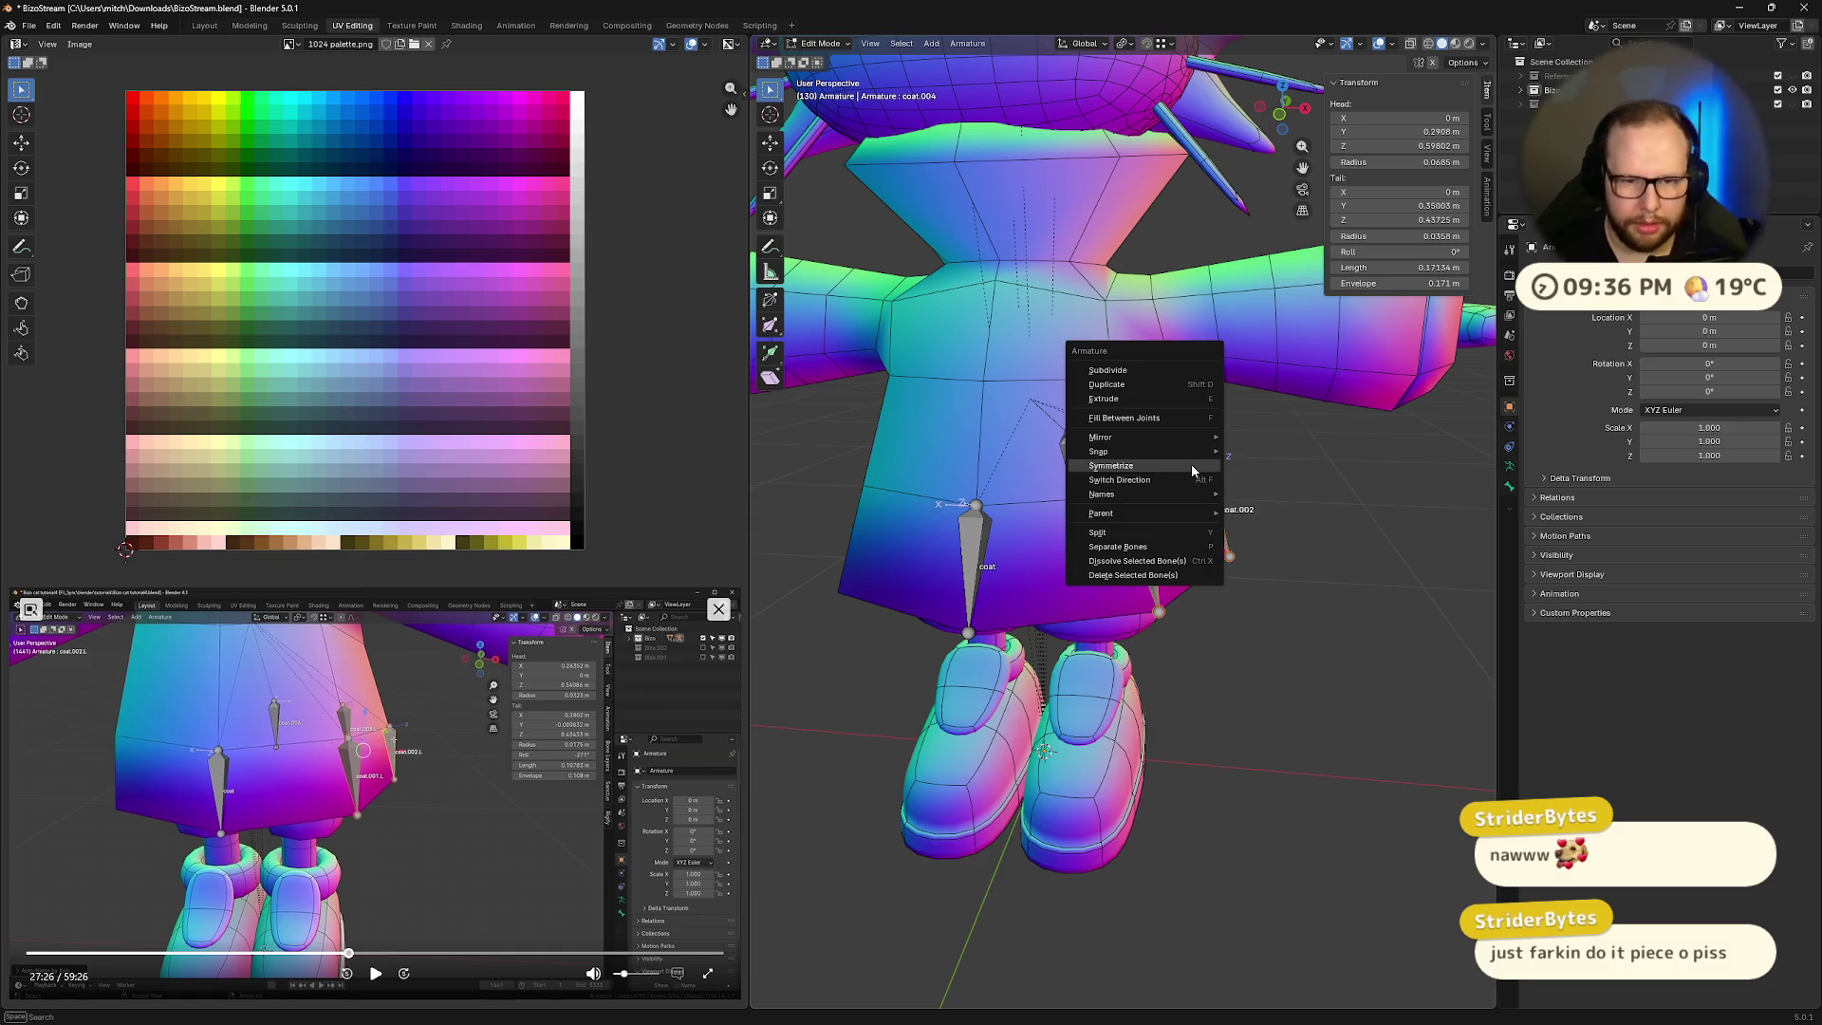
- Auto-name the selected coat bones with .L suffixes
{"action": "mouse_move", "coordinate": [1187, 493]}
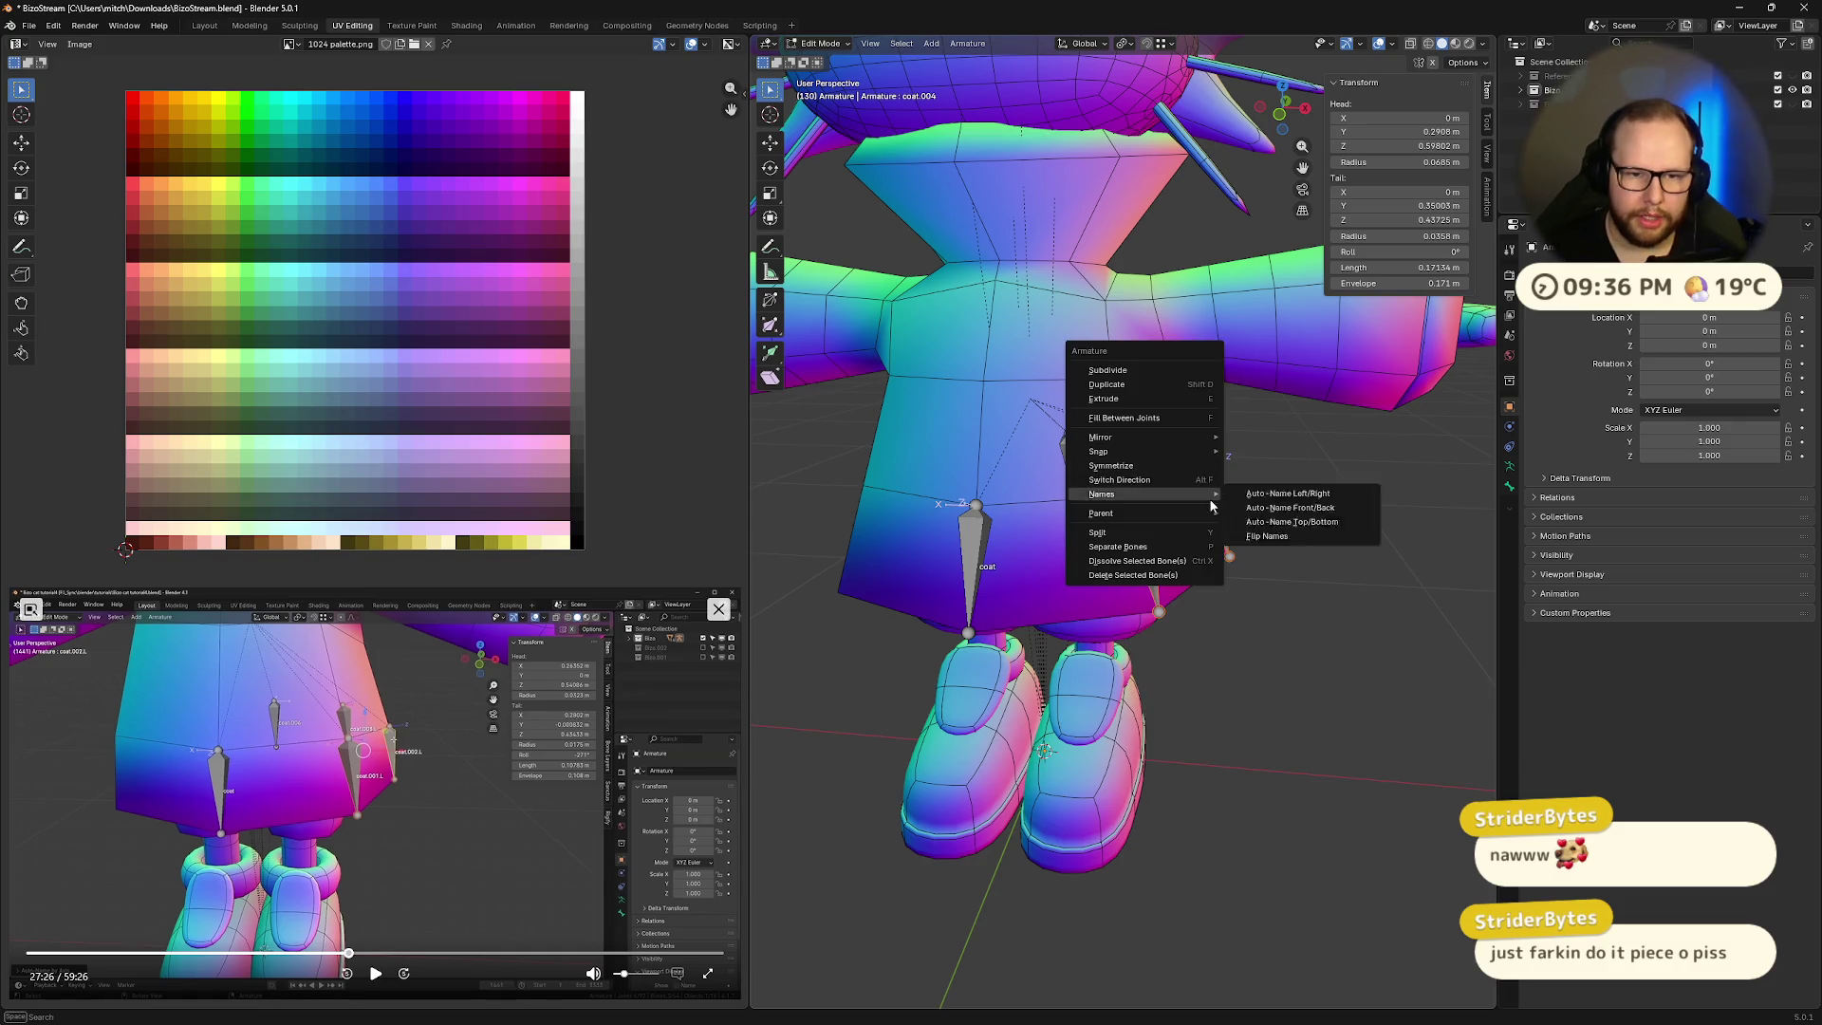
{"action": "left_click", "coordinate": [1291, 494]}
{"action": "middle_click_drag", "start_coordinate": [1253, 664], "coordinate": [1177, 658]}
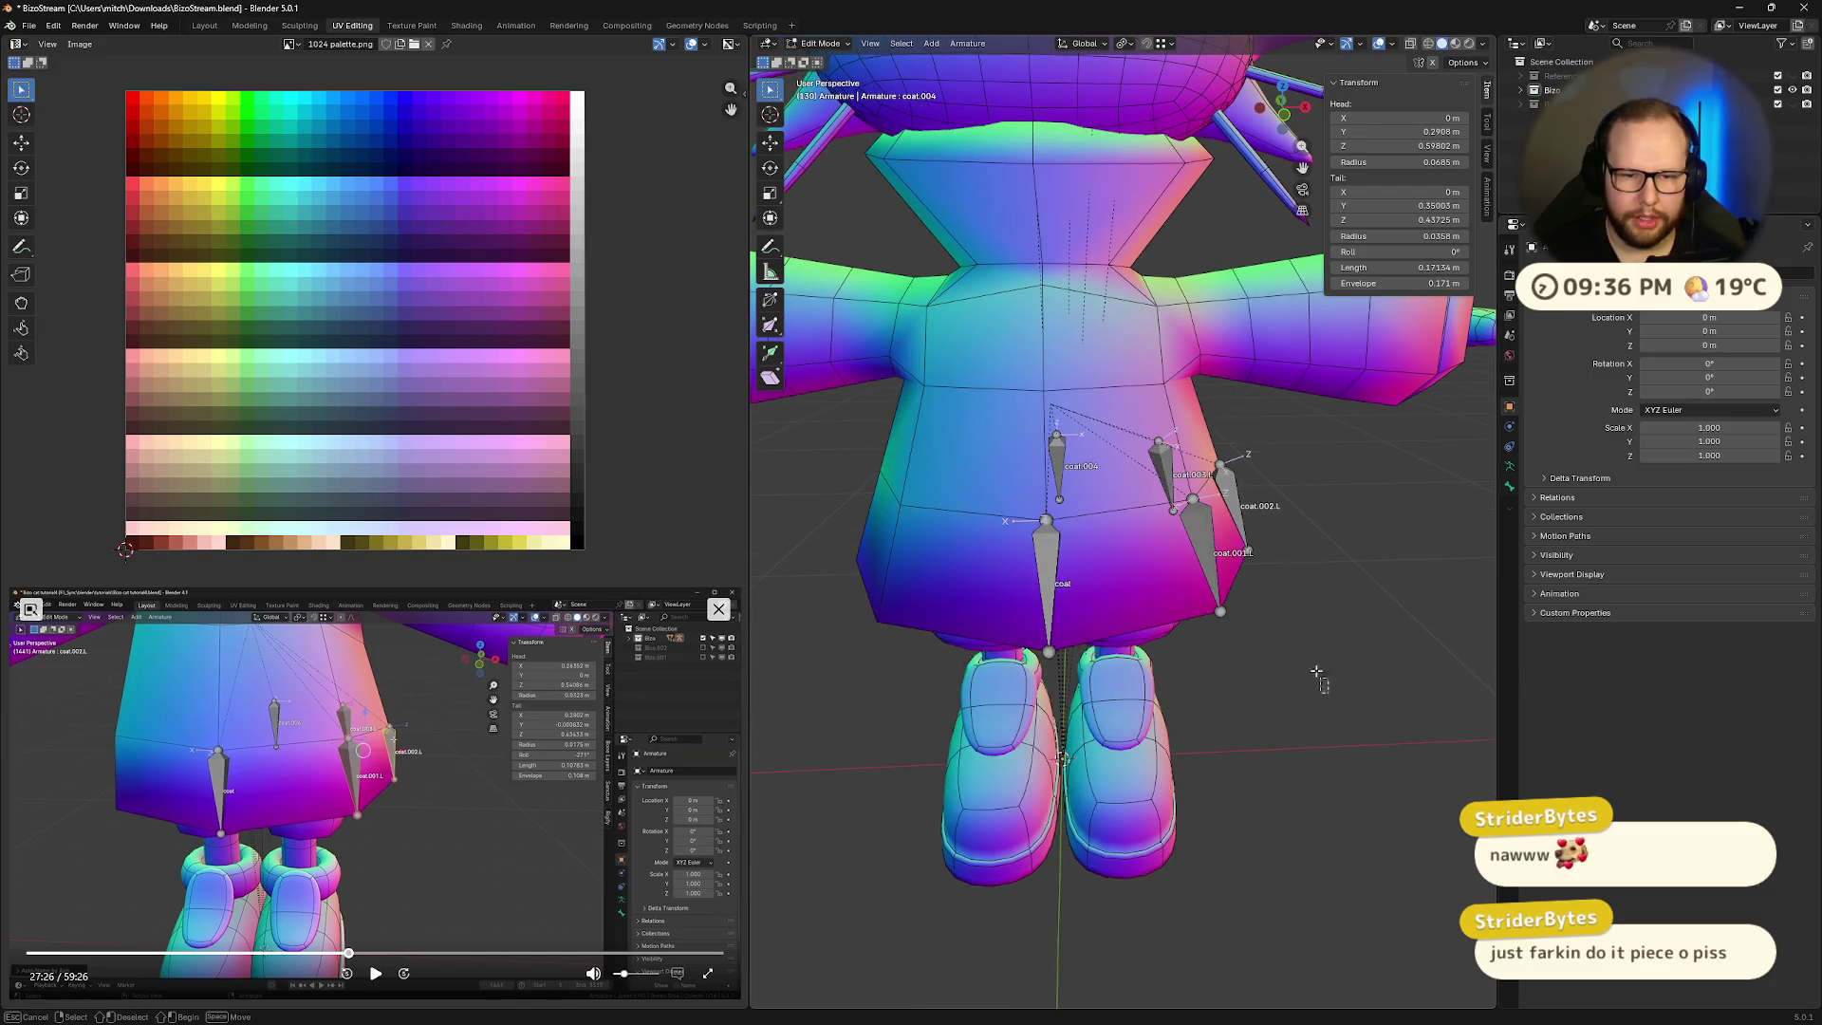
- Symmetrize the coat bones to create matching .R bones, then resume the tutorial
{"action": "right_click", "coordinate": [1156, 456]}
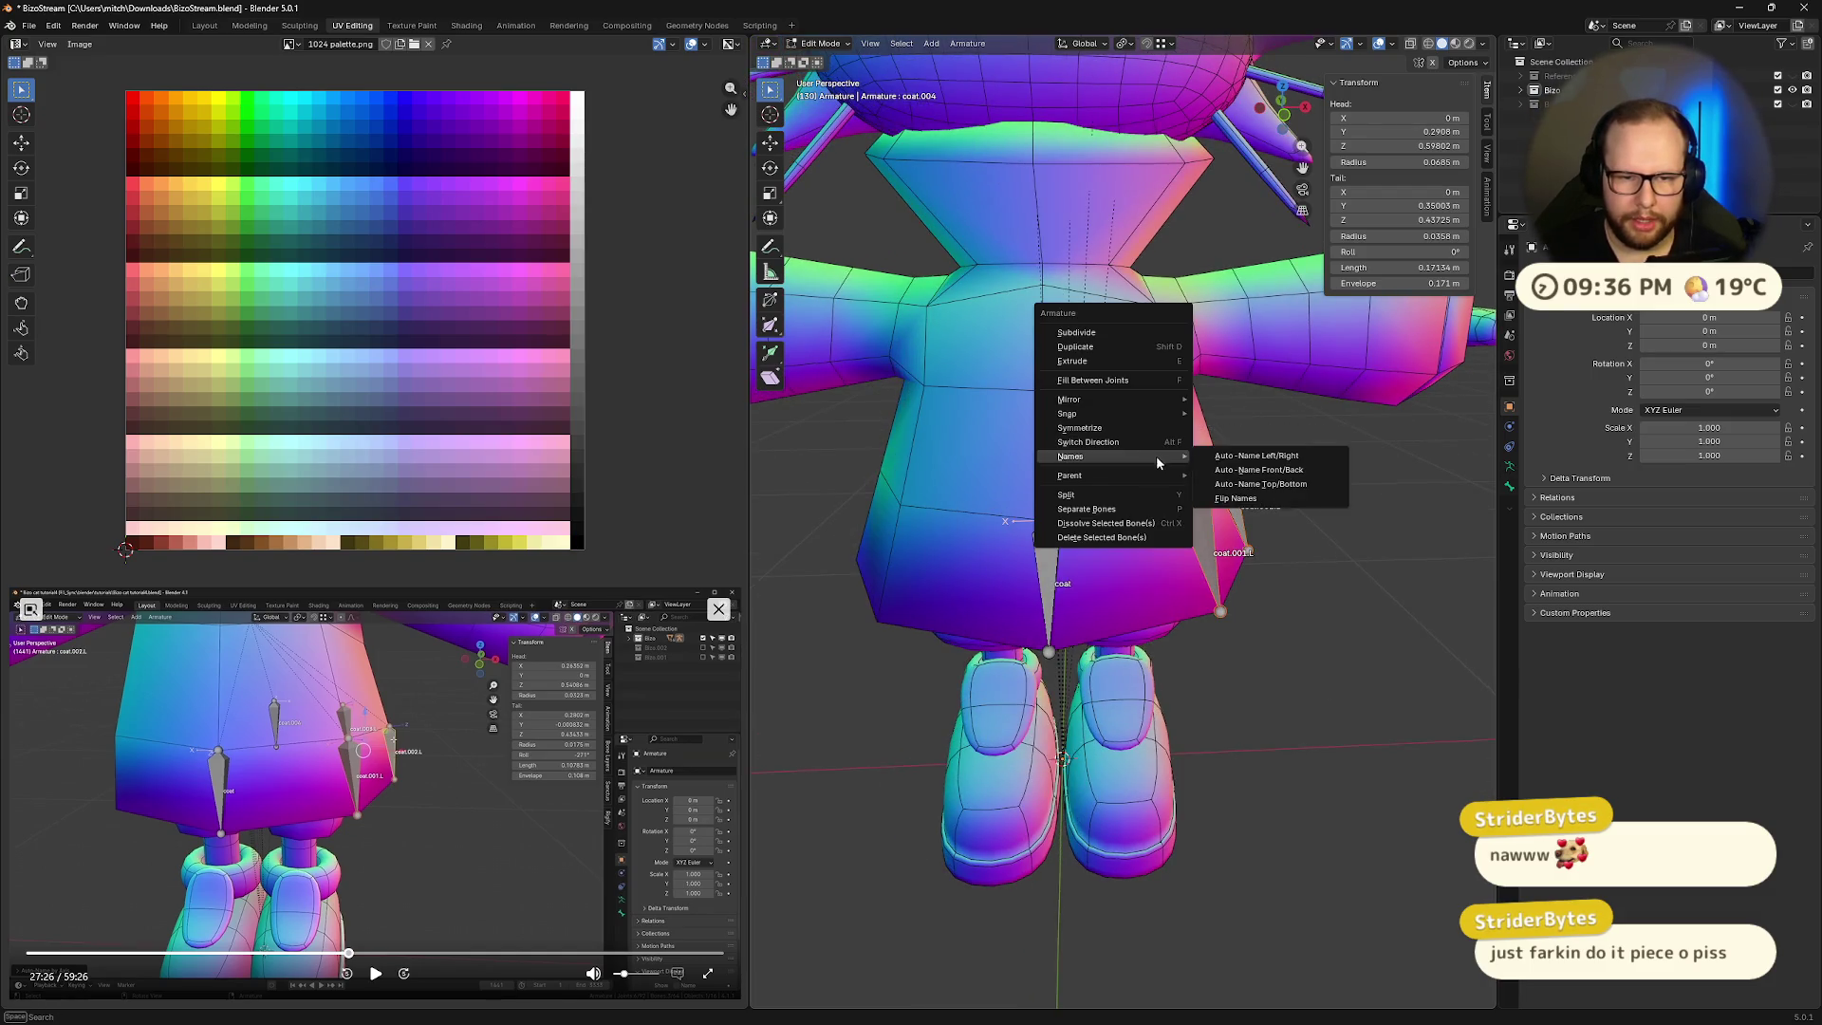
{"action": "left_click", "coordinate": [1107, 427]}
{"action": "middle_click_drag", "start_coordinate": [1193, 666], "coordinate": [1187, 651]}
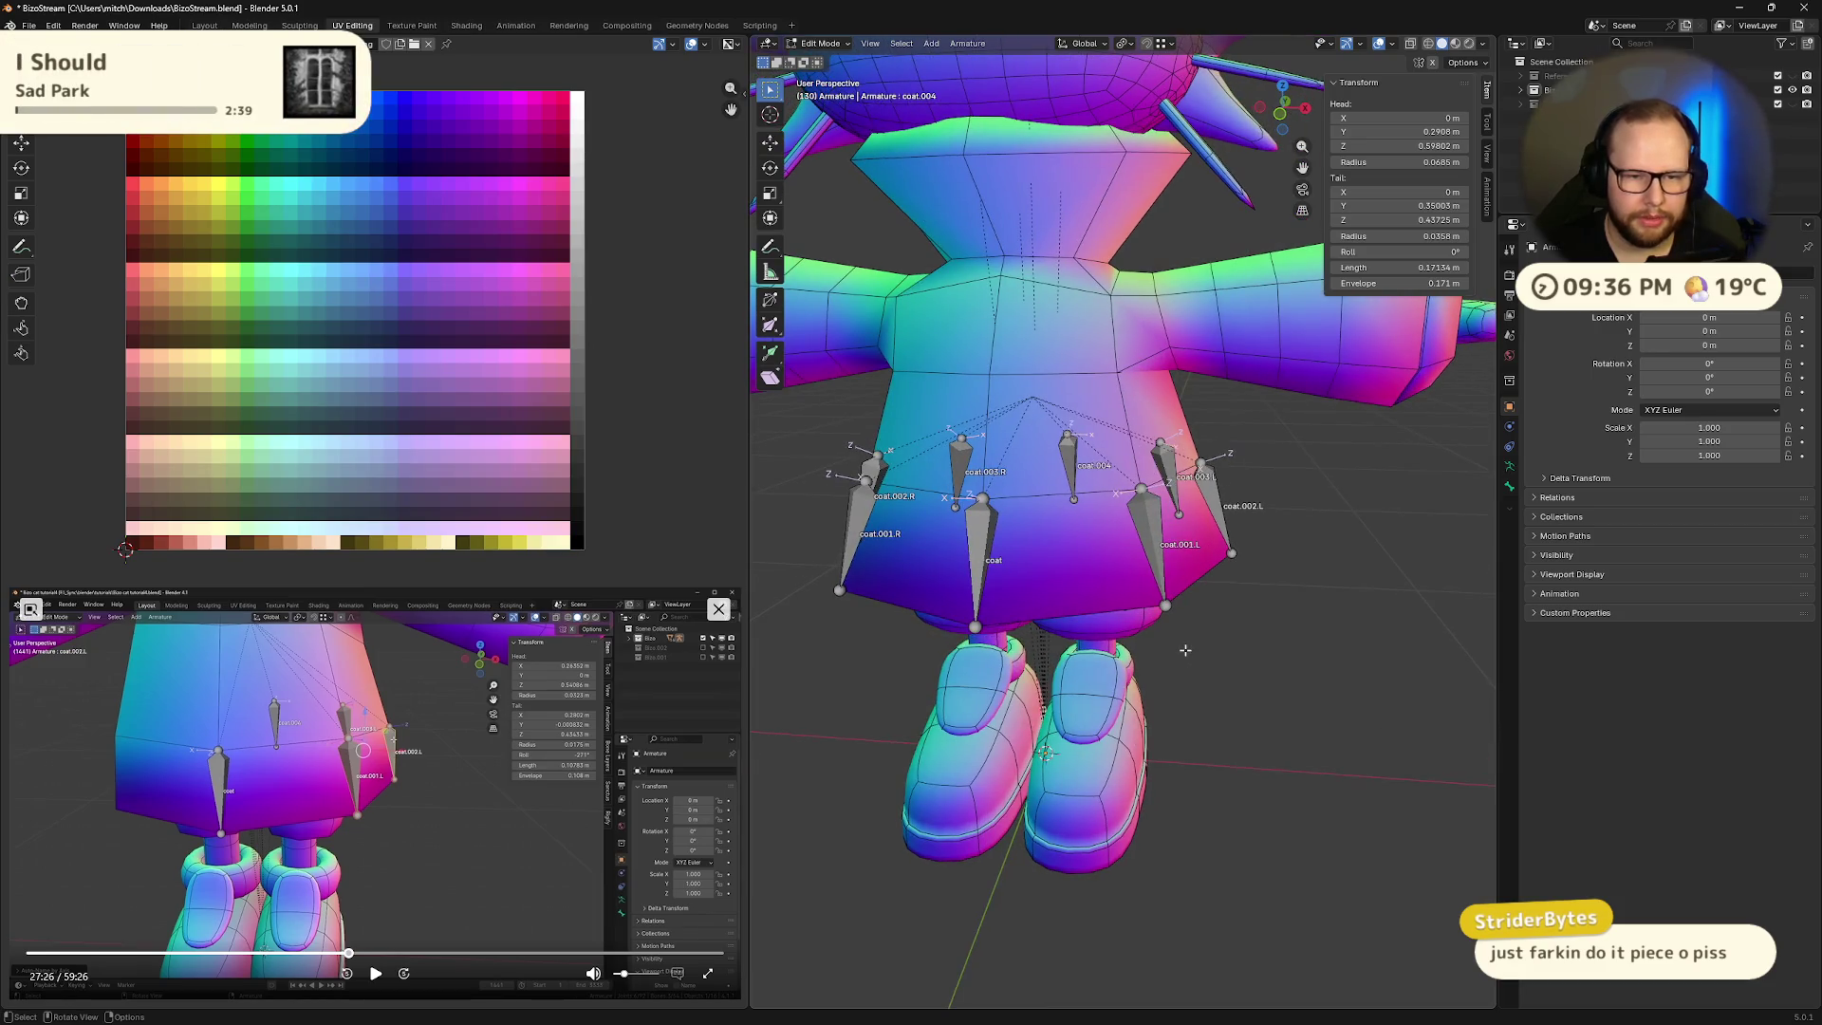
{"action": "left_click", "coordinate": [377, 976]}
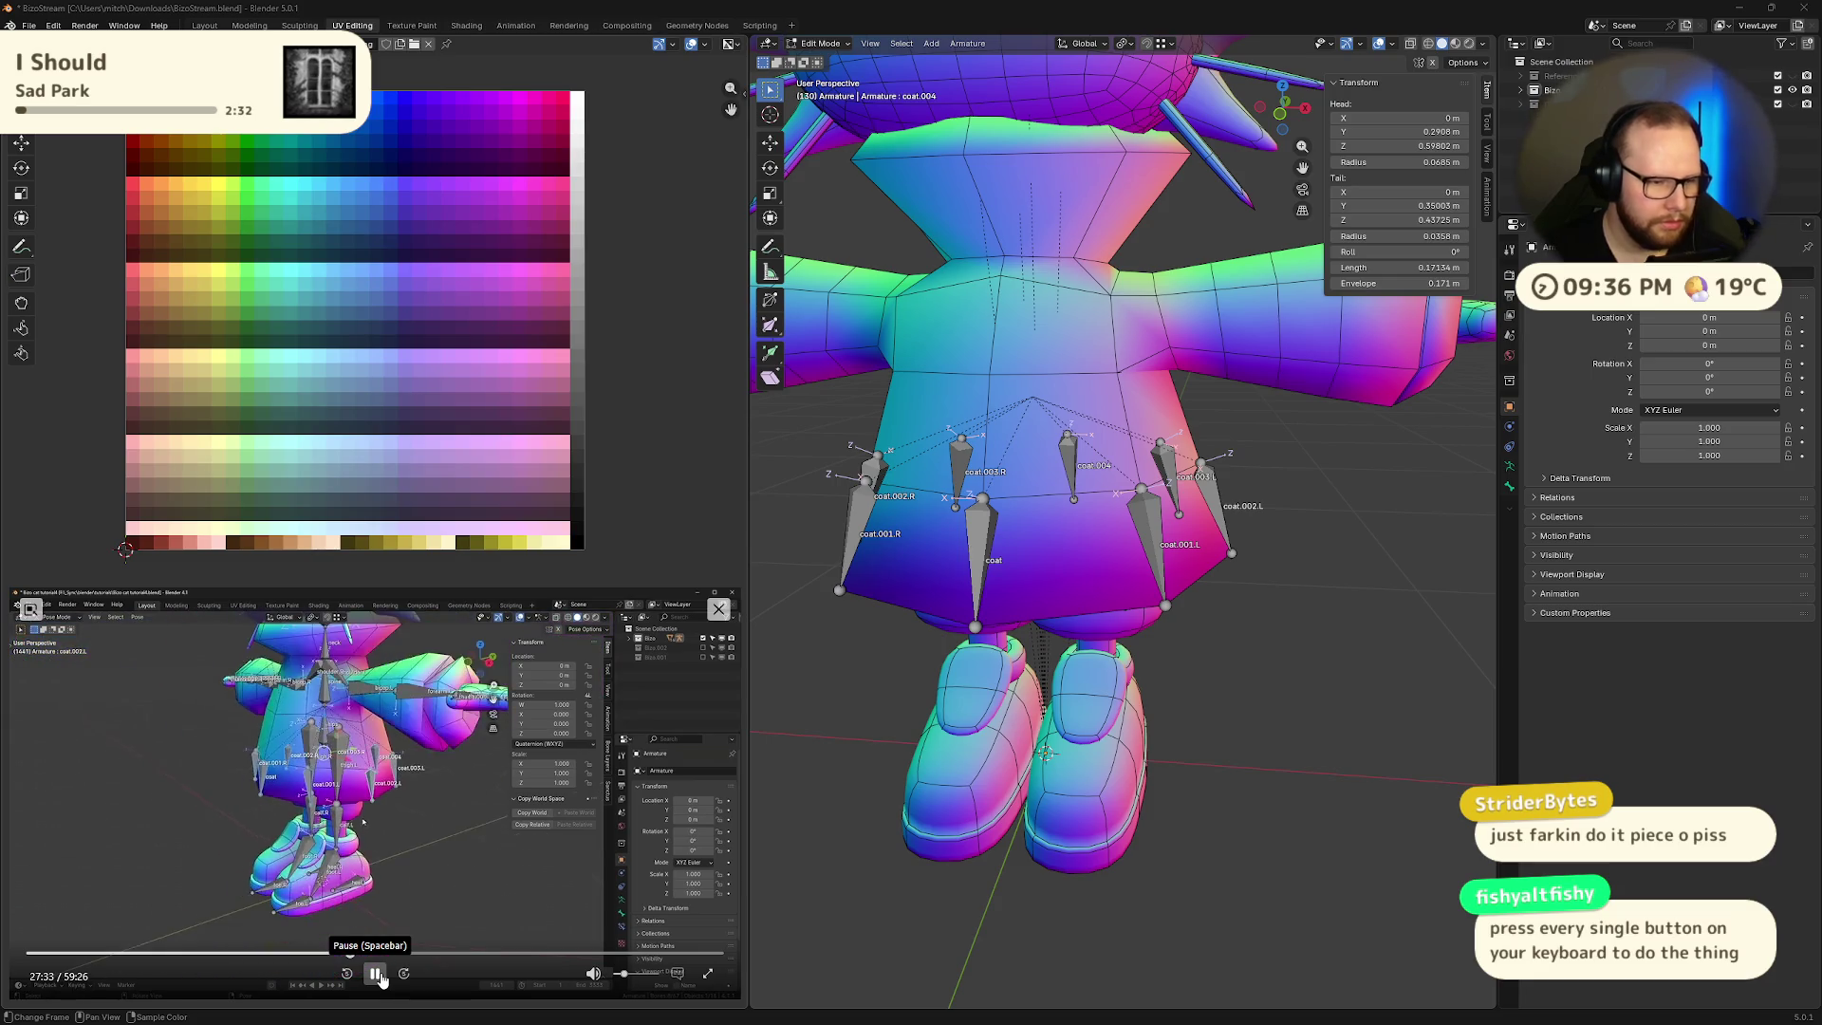
- Leave Edit Mode, switch the armature into Pose Mode and select coat.001.L
{"action": "left_click", "coordinate": [377, 974]}
{"action": "middle_click_drag", "start_coordinate": [1029, 536], "coordinate": [1031, 556]}
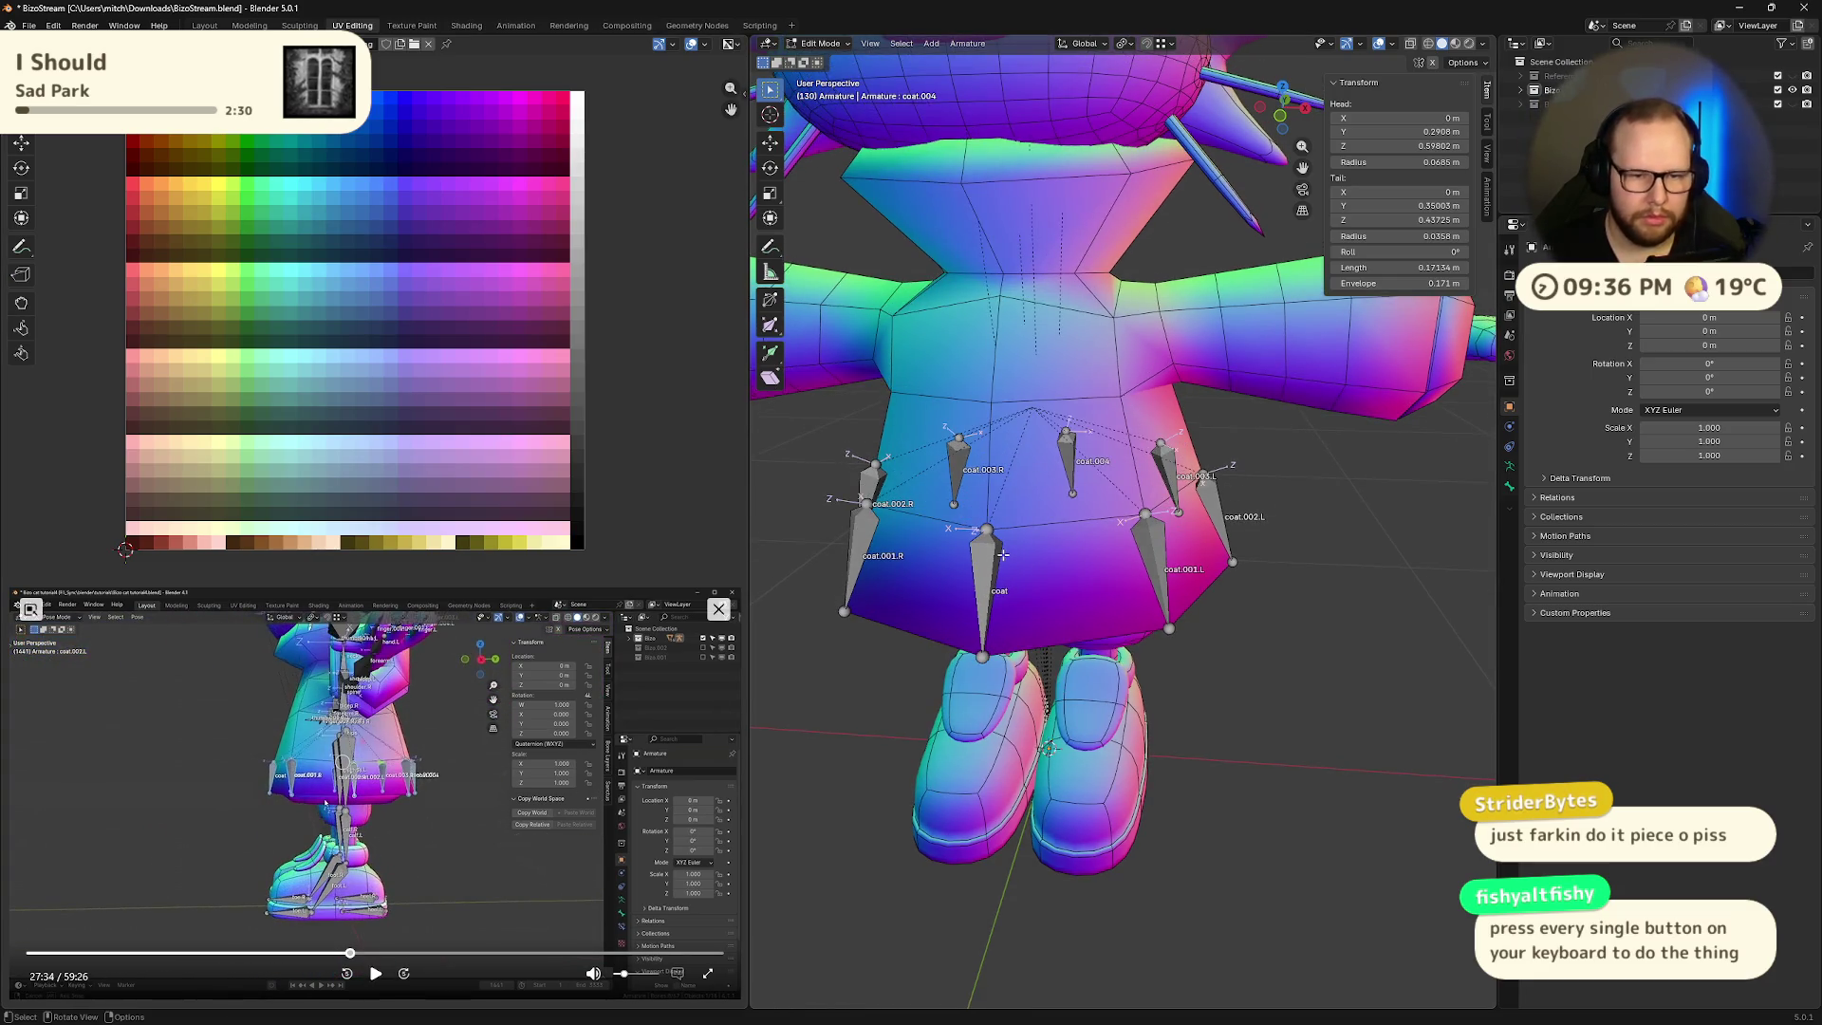
{"action": "key", "text": "Tab"}
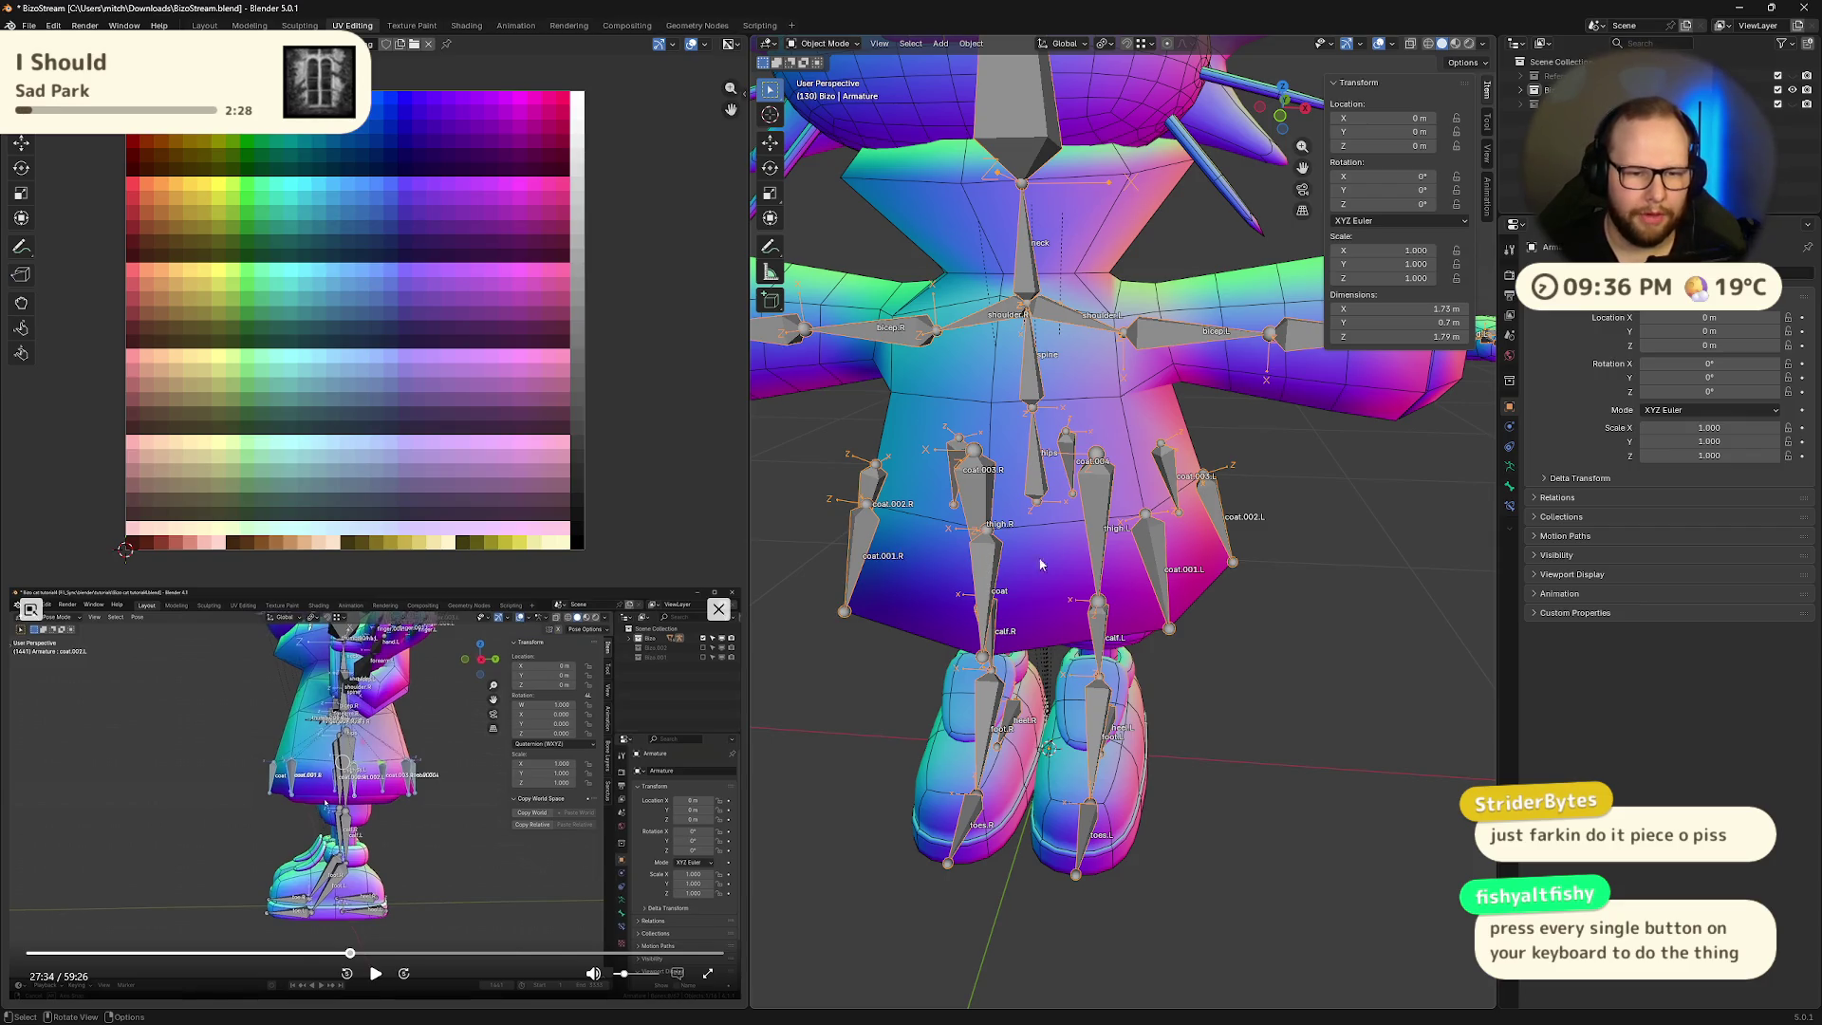
{"action": "middle_click_drag", "start_coordinate": [1066, 606], "coordinate": [1099, 561]}
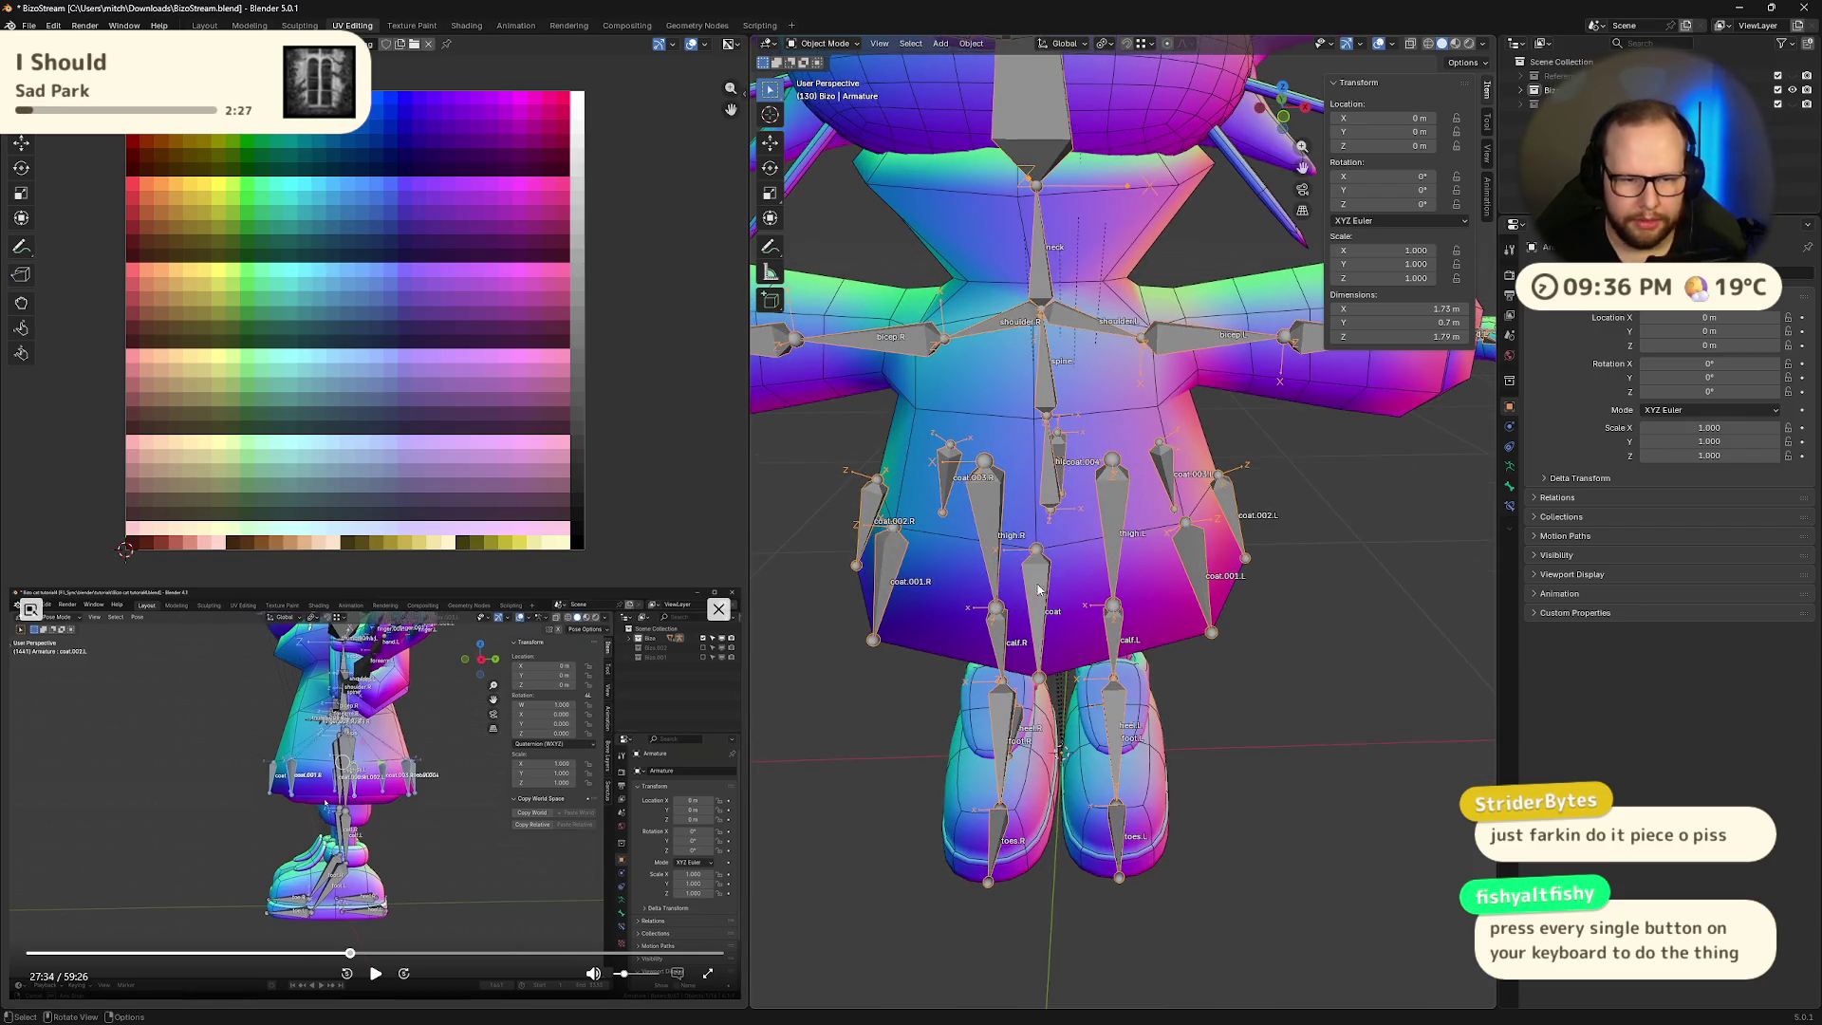
{"action": "key", "text": "ctrl+Tab"}
{"action": "left_click", "coordinate": [1187, 550]}
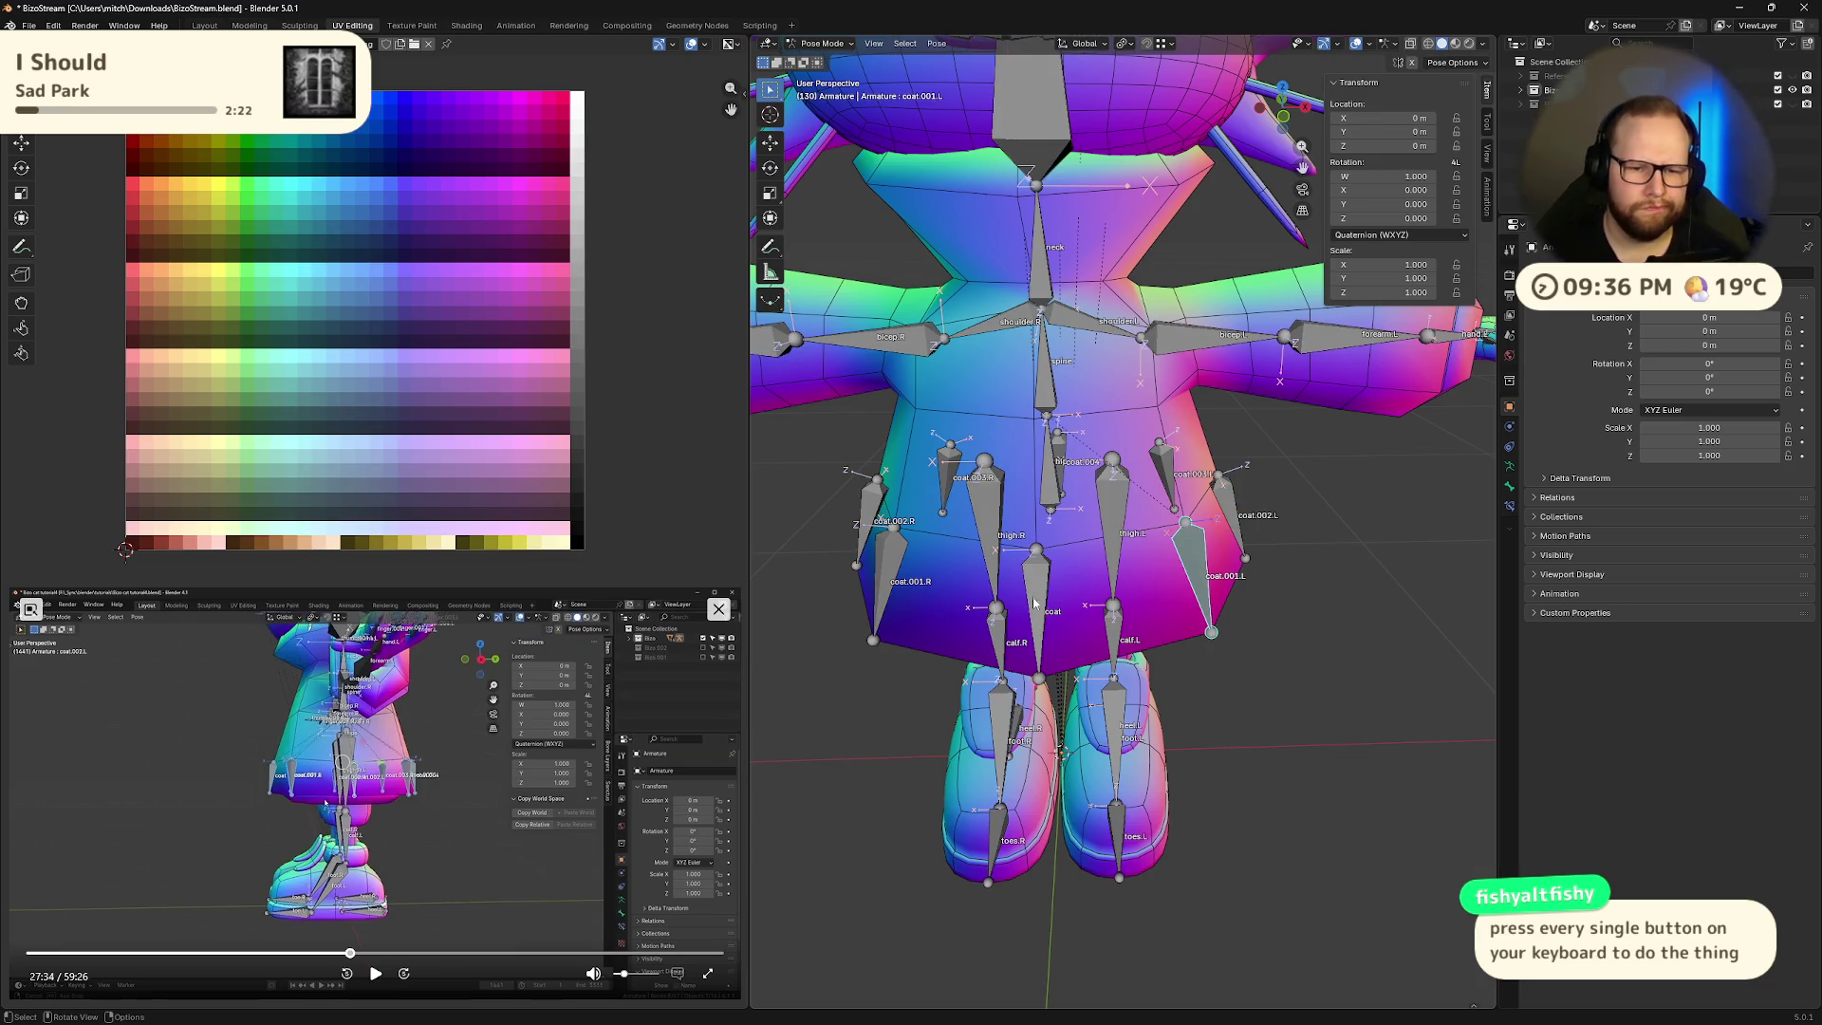
- Add all seven coat bones, coat.001.L round to coat.001.R, to the selection
{"action": "left_click", "coordinate": [1127, 541], "text": "shift"}
{"action": "left_click", "coordinate": [1237, 499], "text": "shift"}
{"action": "left_click", "coordinate": [1166, 470], "text": "shift"}
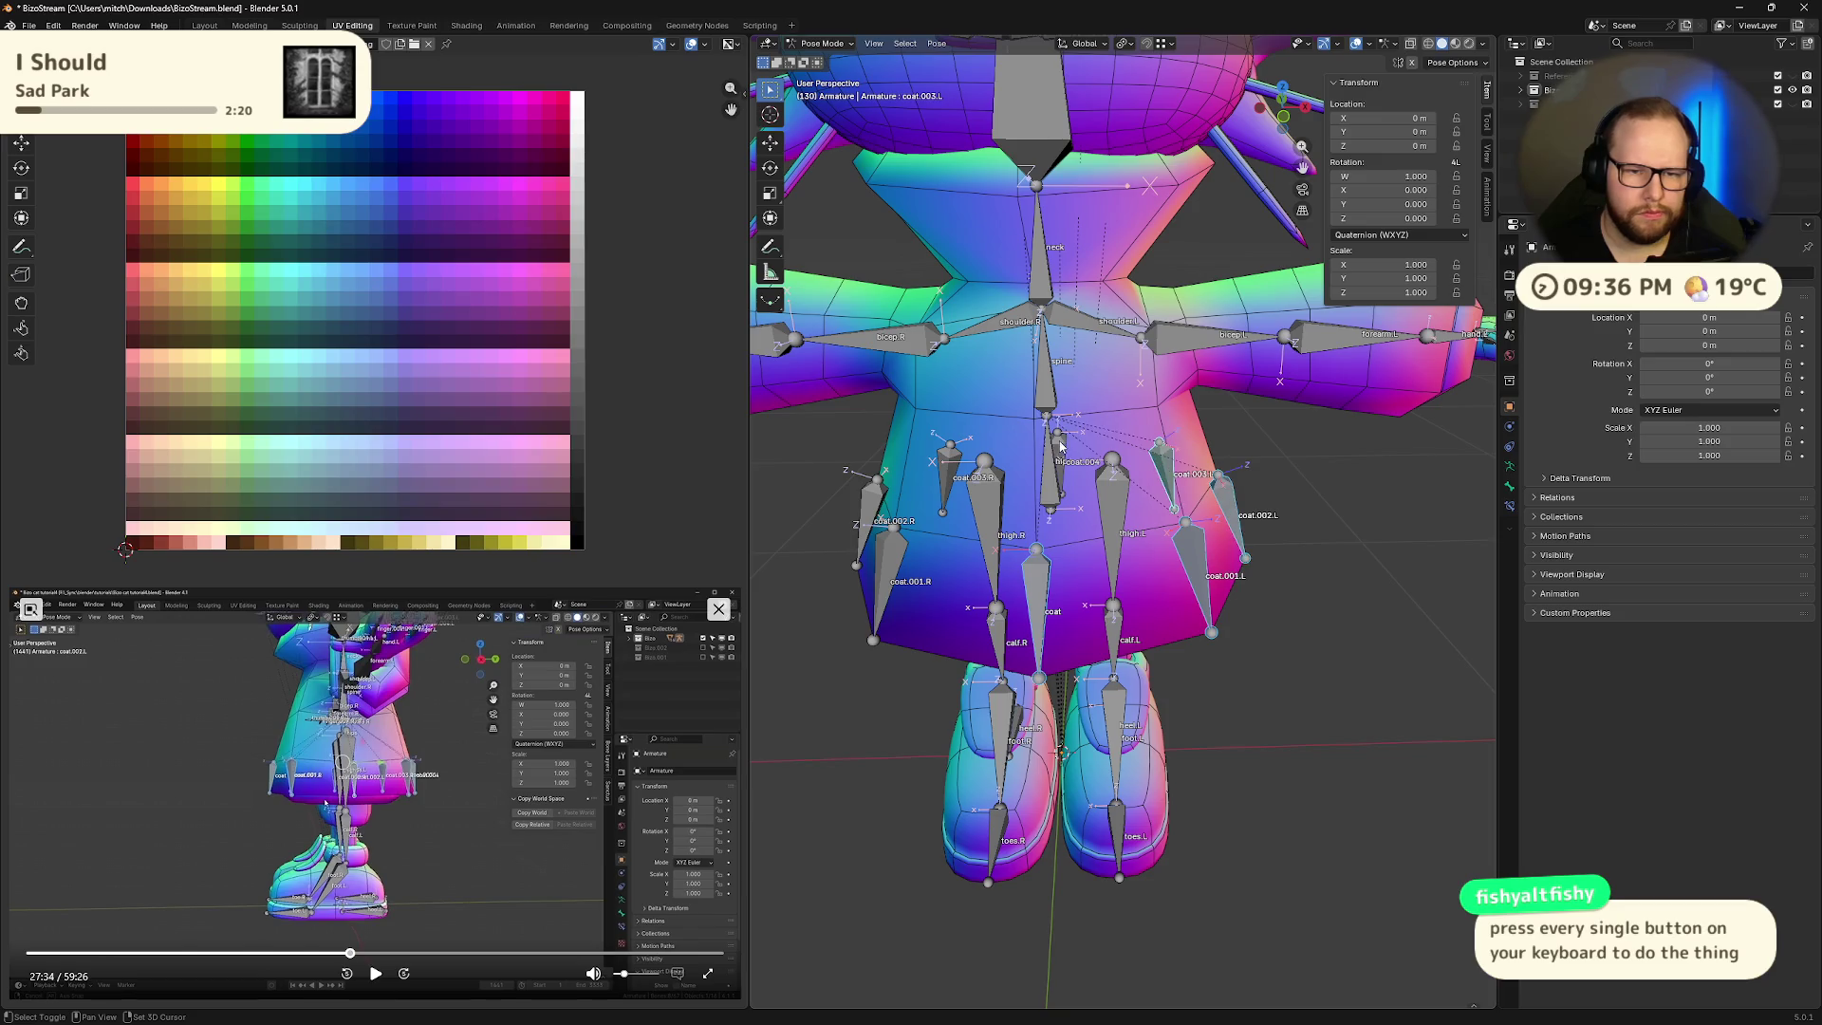
{"action": "left_click", "coordinate": [1056, 465], "text": "shift"}
{"action": "left_click", "coordinate": [947, 474], "text": "shift"}
{"action": "left_click", "coordinate": [872, 494], "text": "shift"}
{"action": "left_click", "coordinate": [889, 574], "text": "shift"}
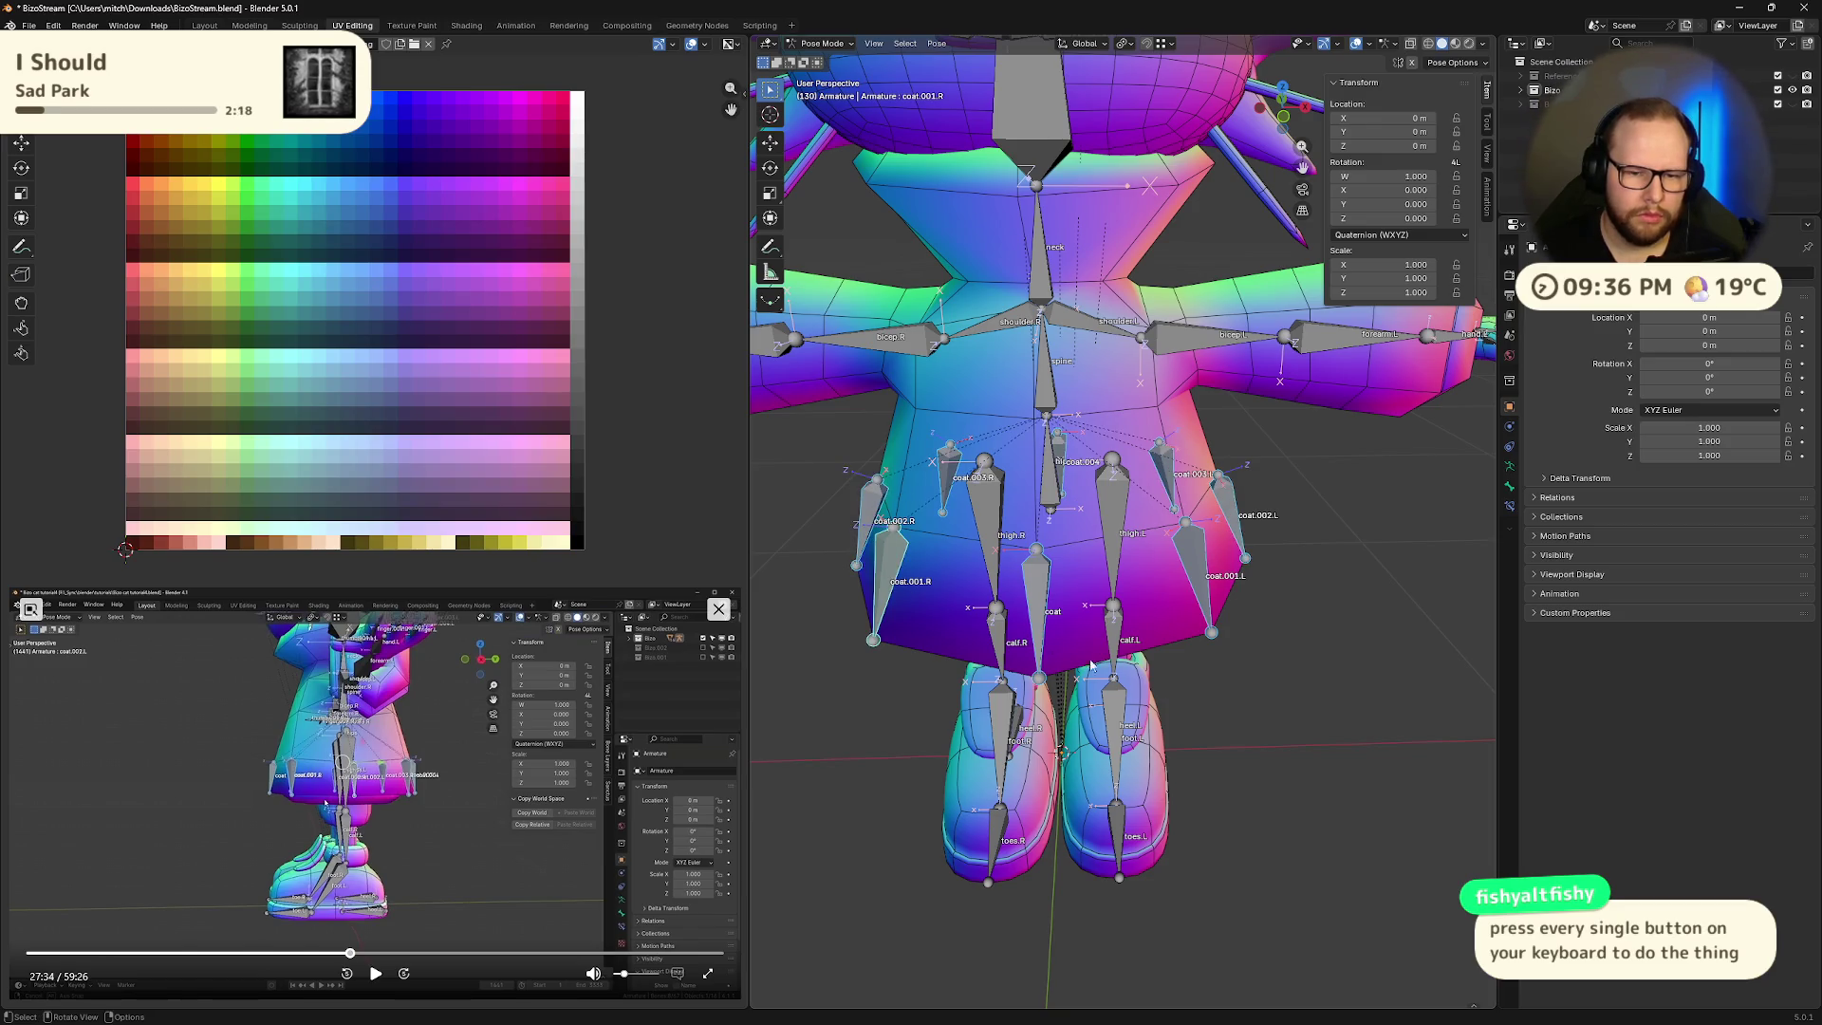
{"action": "middle_click_drag", "start_coordinate": [889, 574], "coordinate": [1139, 699]}
- Test-rotate the coat bones outward 16.9°, then reset them to rest pose
{"action": "key", "text": "r"}
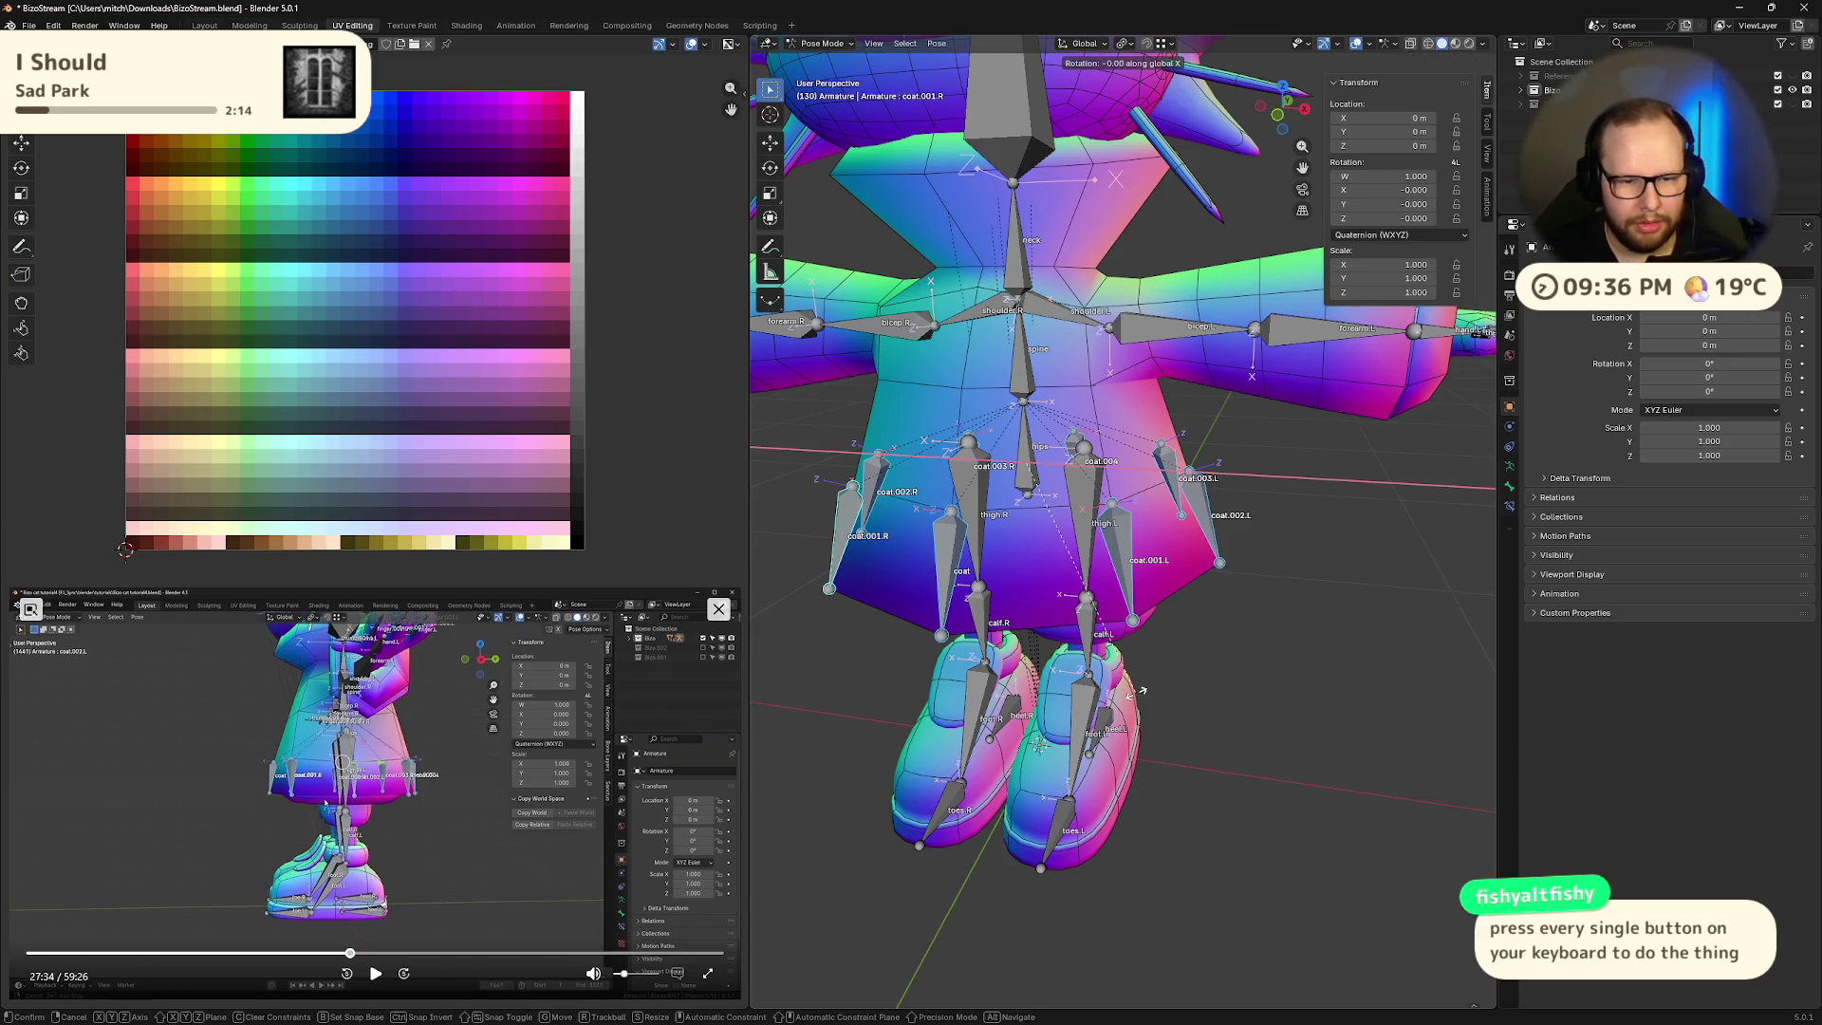
{"action": "left_click", "coordinate": [1148, 583]}
{"action": "key", "text": "ctrl+z"}
{"action": "key", "text": "r"}
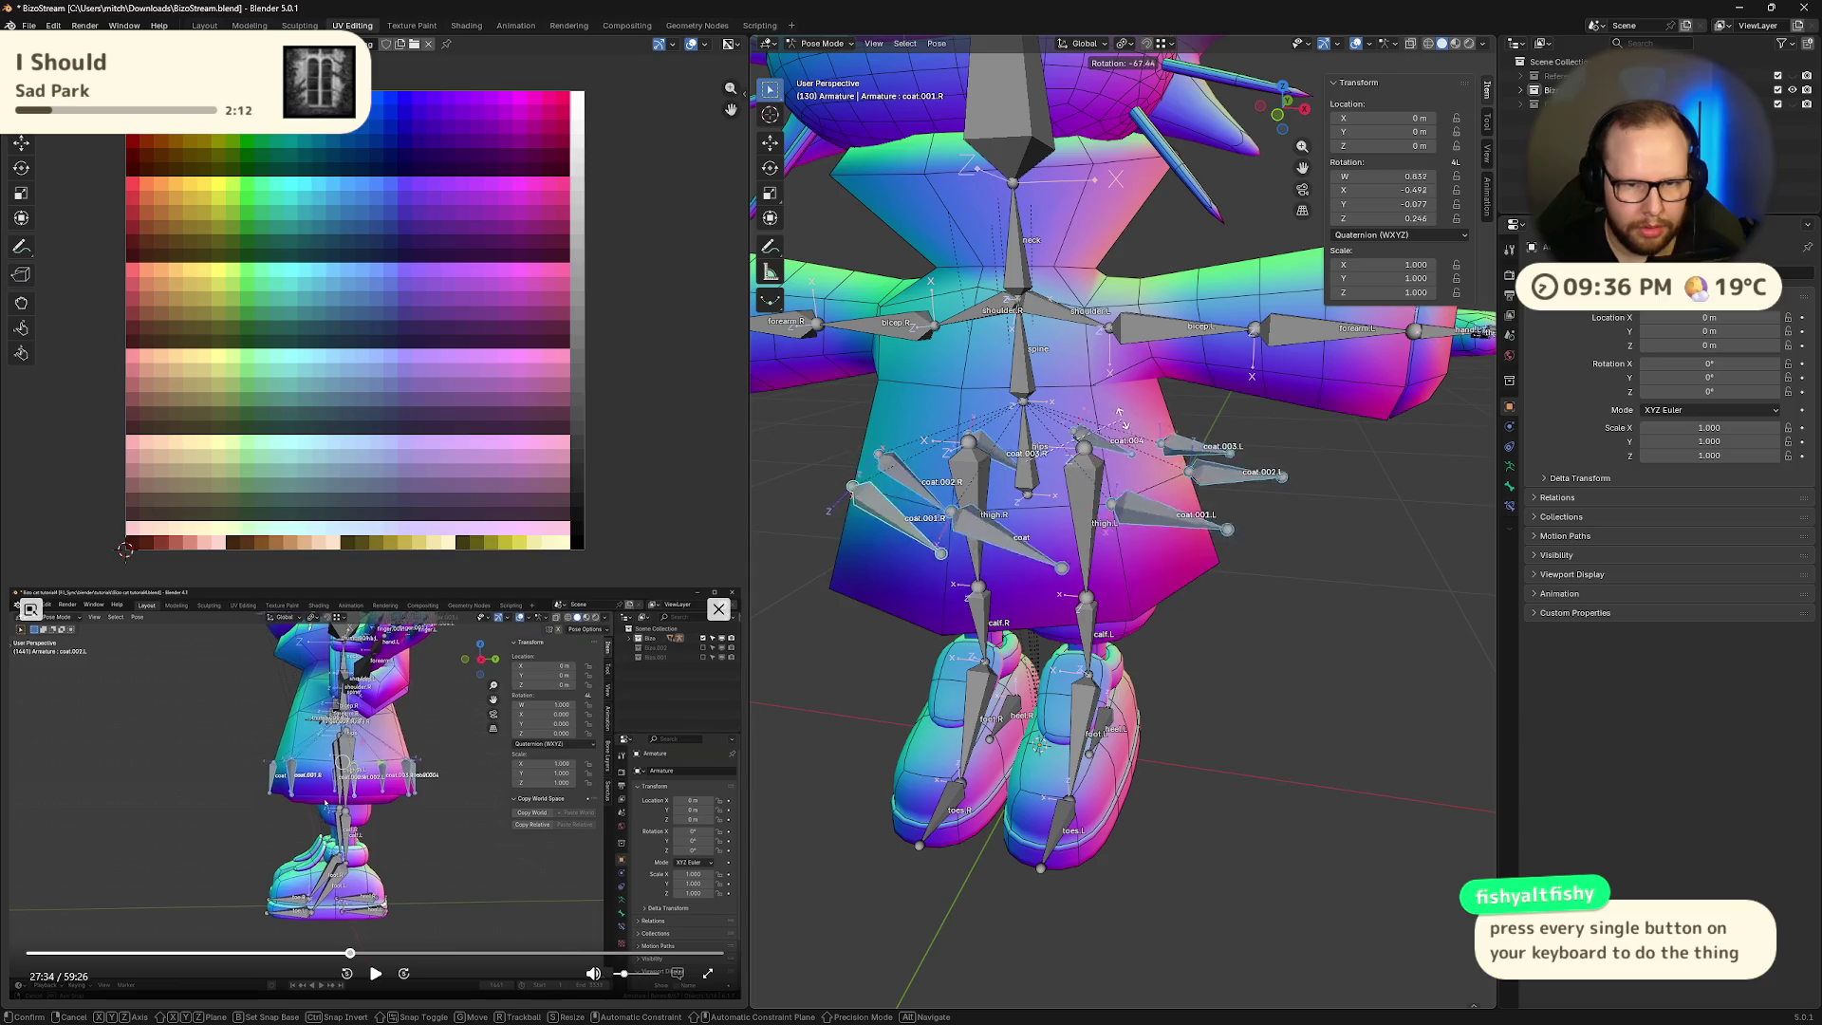
{"action": "left_click", "coordinate": [1096, 629]}
{"action": "middle_click_drag", "start_coordinate": [1096, 630], "coordinate": [1135, 665]}
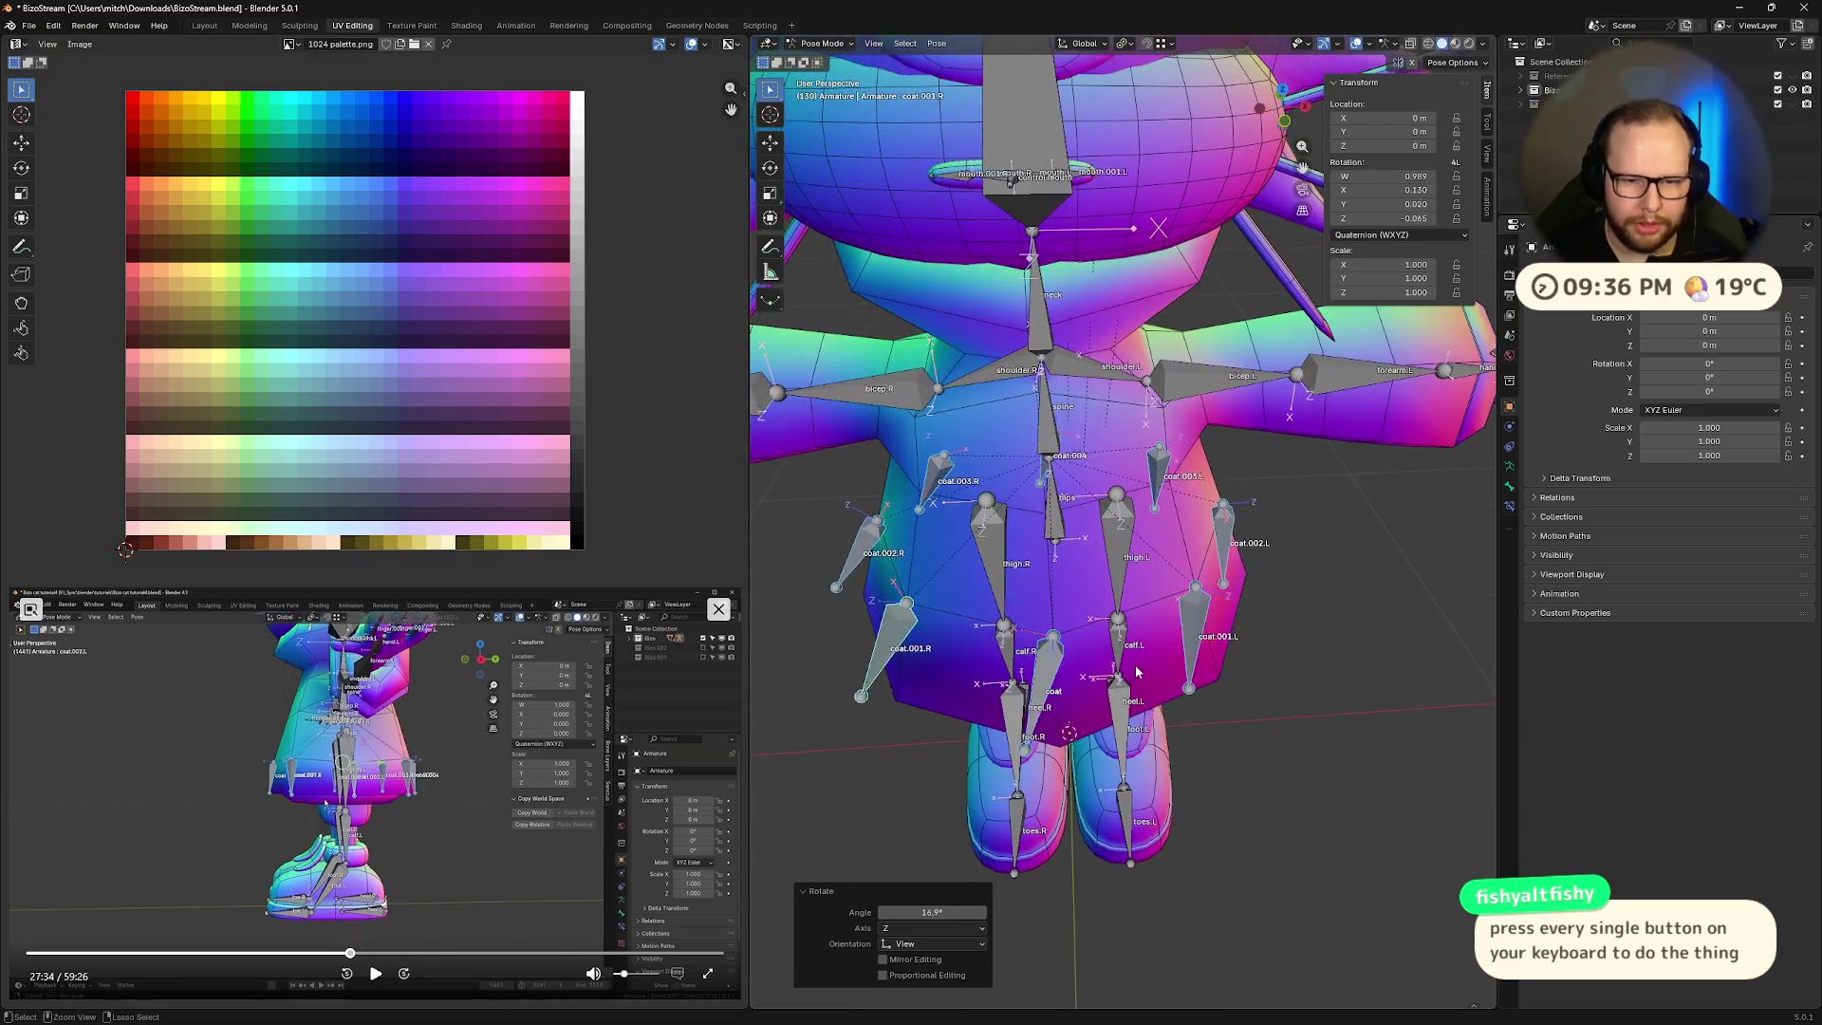
{"action": "key", "text": "ctrl+z"}
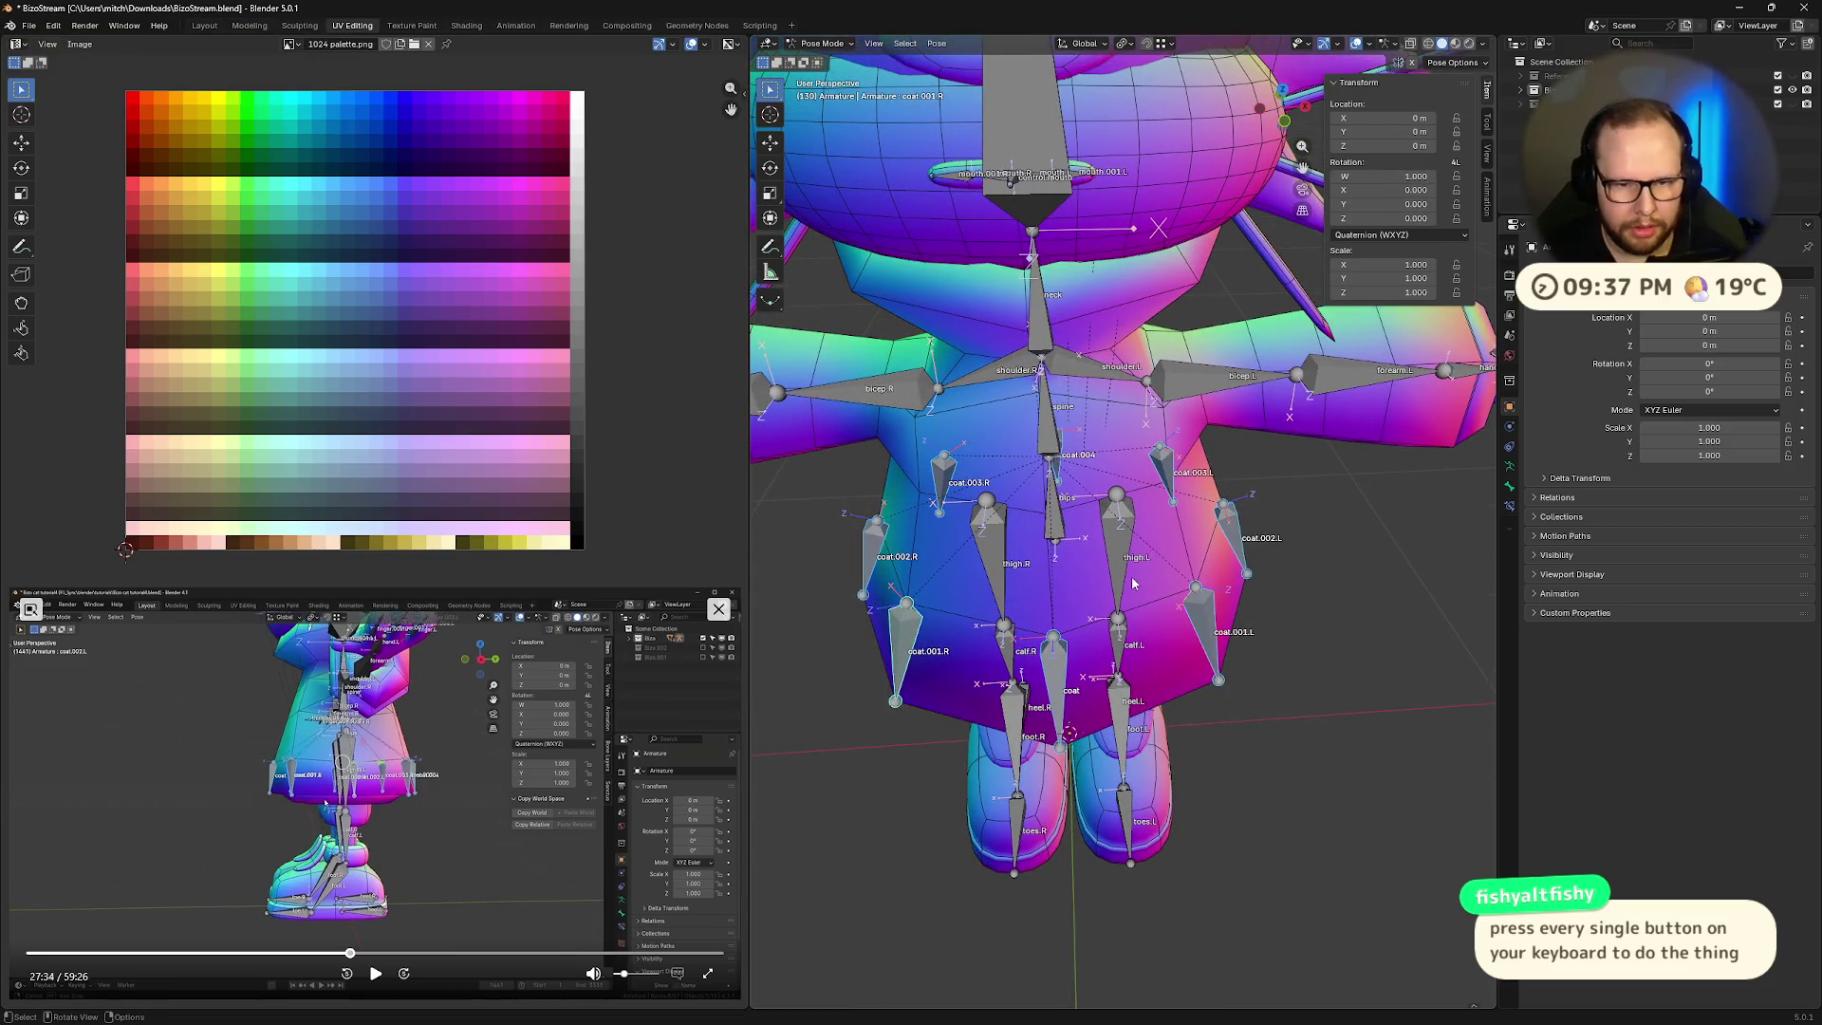
{"action": "scroll", "coordinate": [1234, 712], "scroll_direction": "down", "scroll_amount": 3}
{"action": "mouse_move", "coordinate": [1221, 681]}
{"action": "middle_mouse_down"}
{"action": "mouse_move", "coordinate": [1165, 583]}
{"action": "mouse_move", "coordinate": [1158, 646]}
{"action": "middle_mouse_up"}
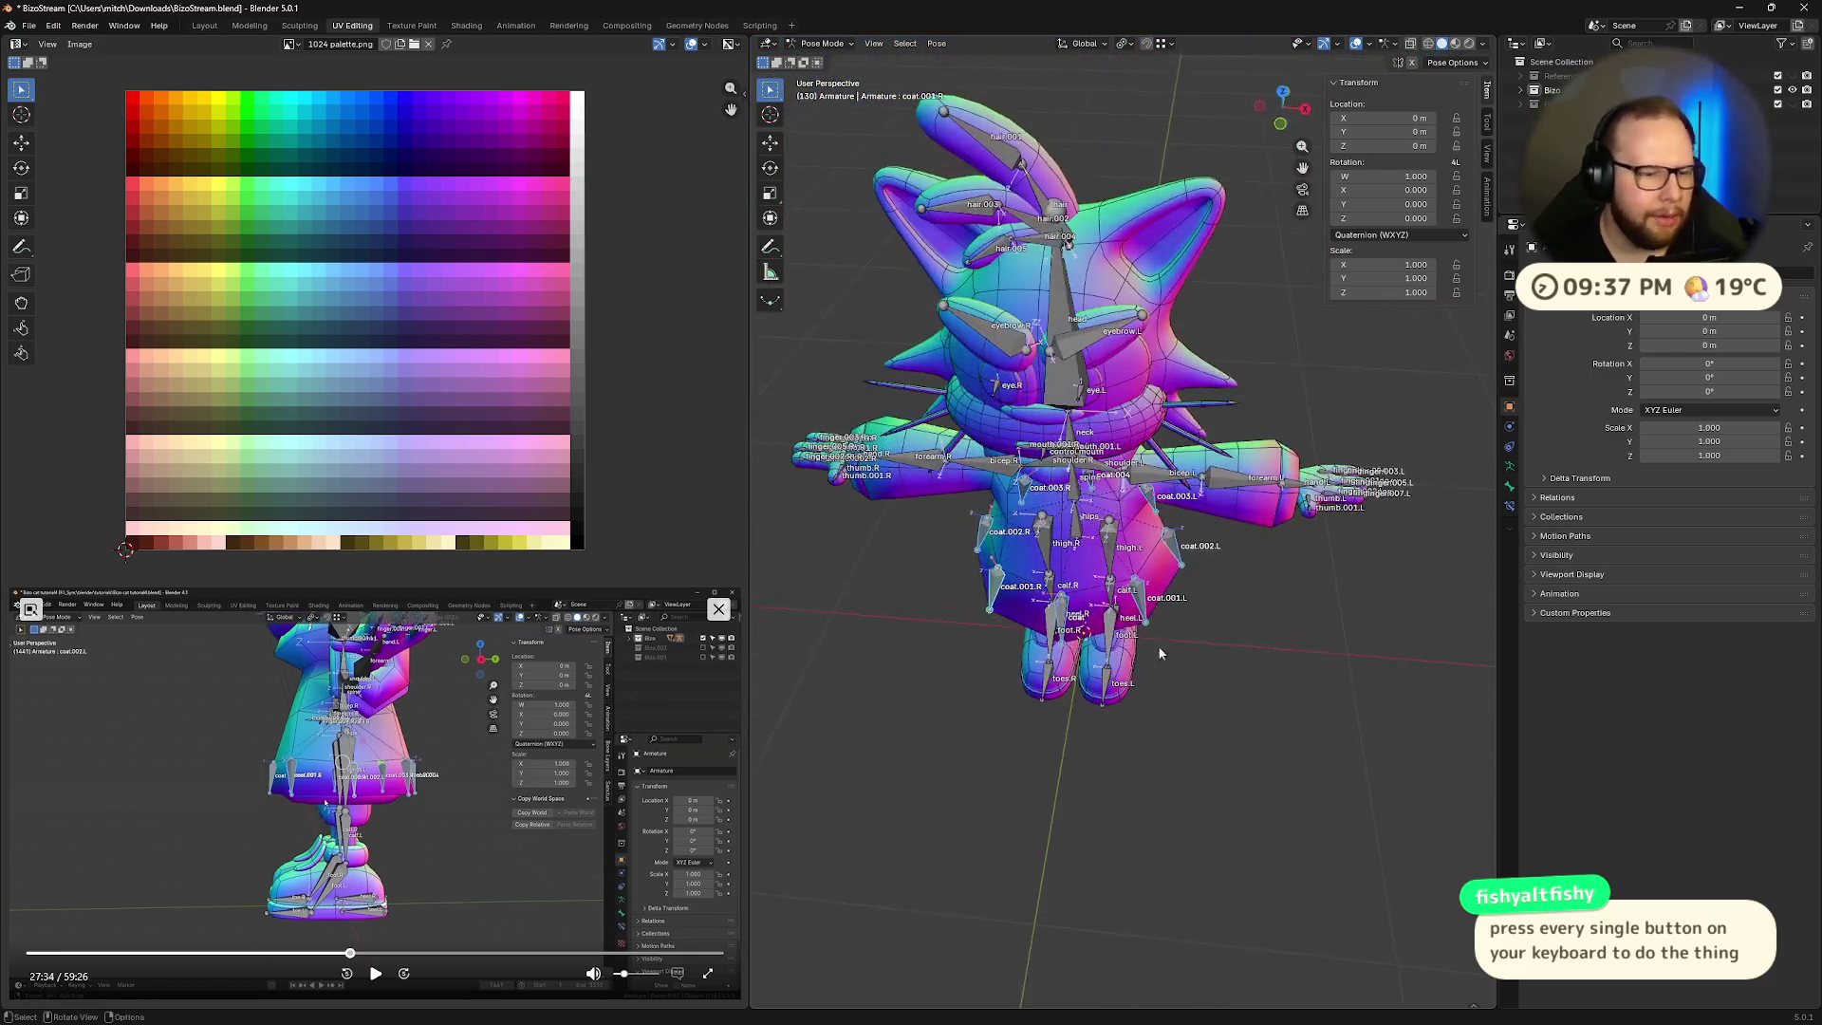
{"action": "left_click", "coordinate": [337, 953]}
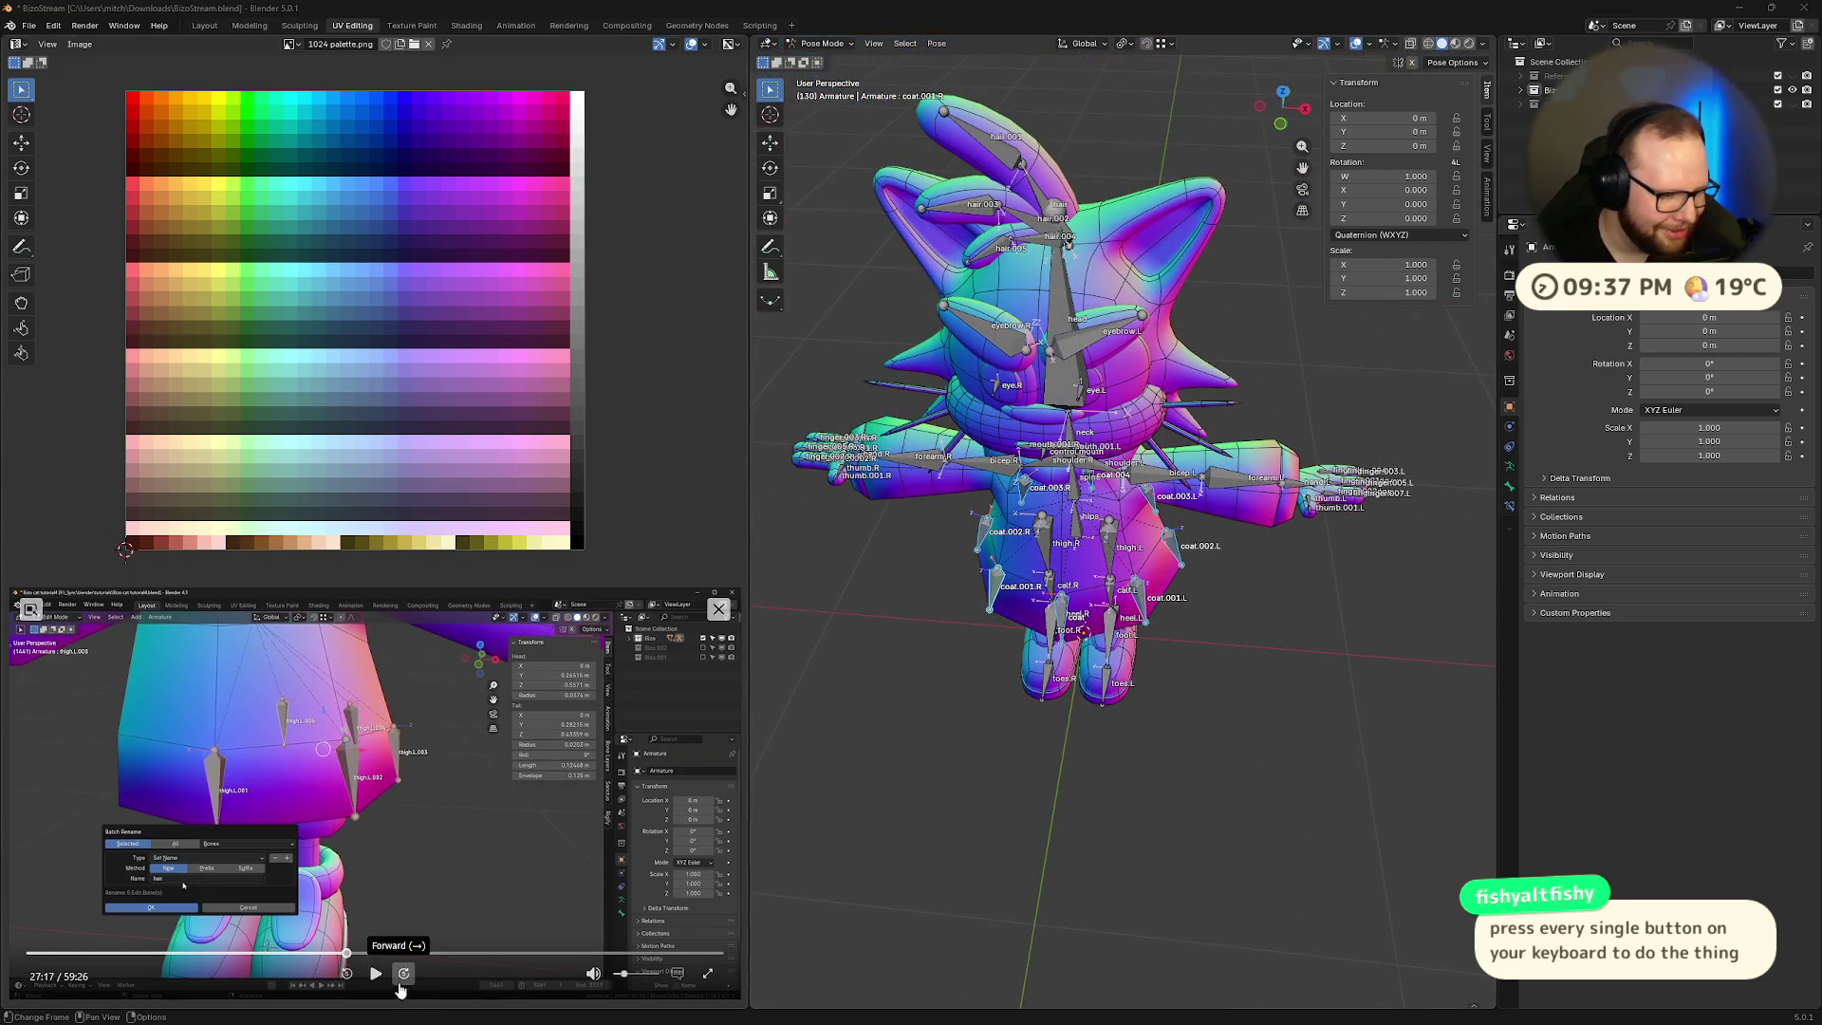
- Watch the tutorial's pose-mode coat rotation, then orbit to a front view of the character
{"action": "left_click", "coordinate": [376, 975]}
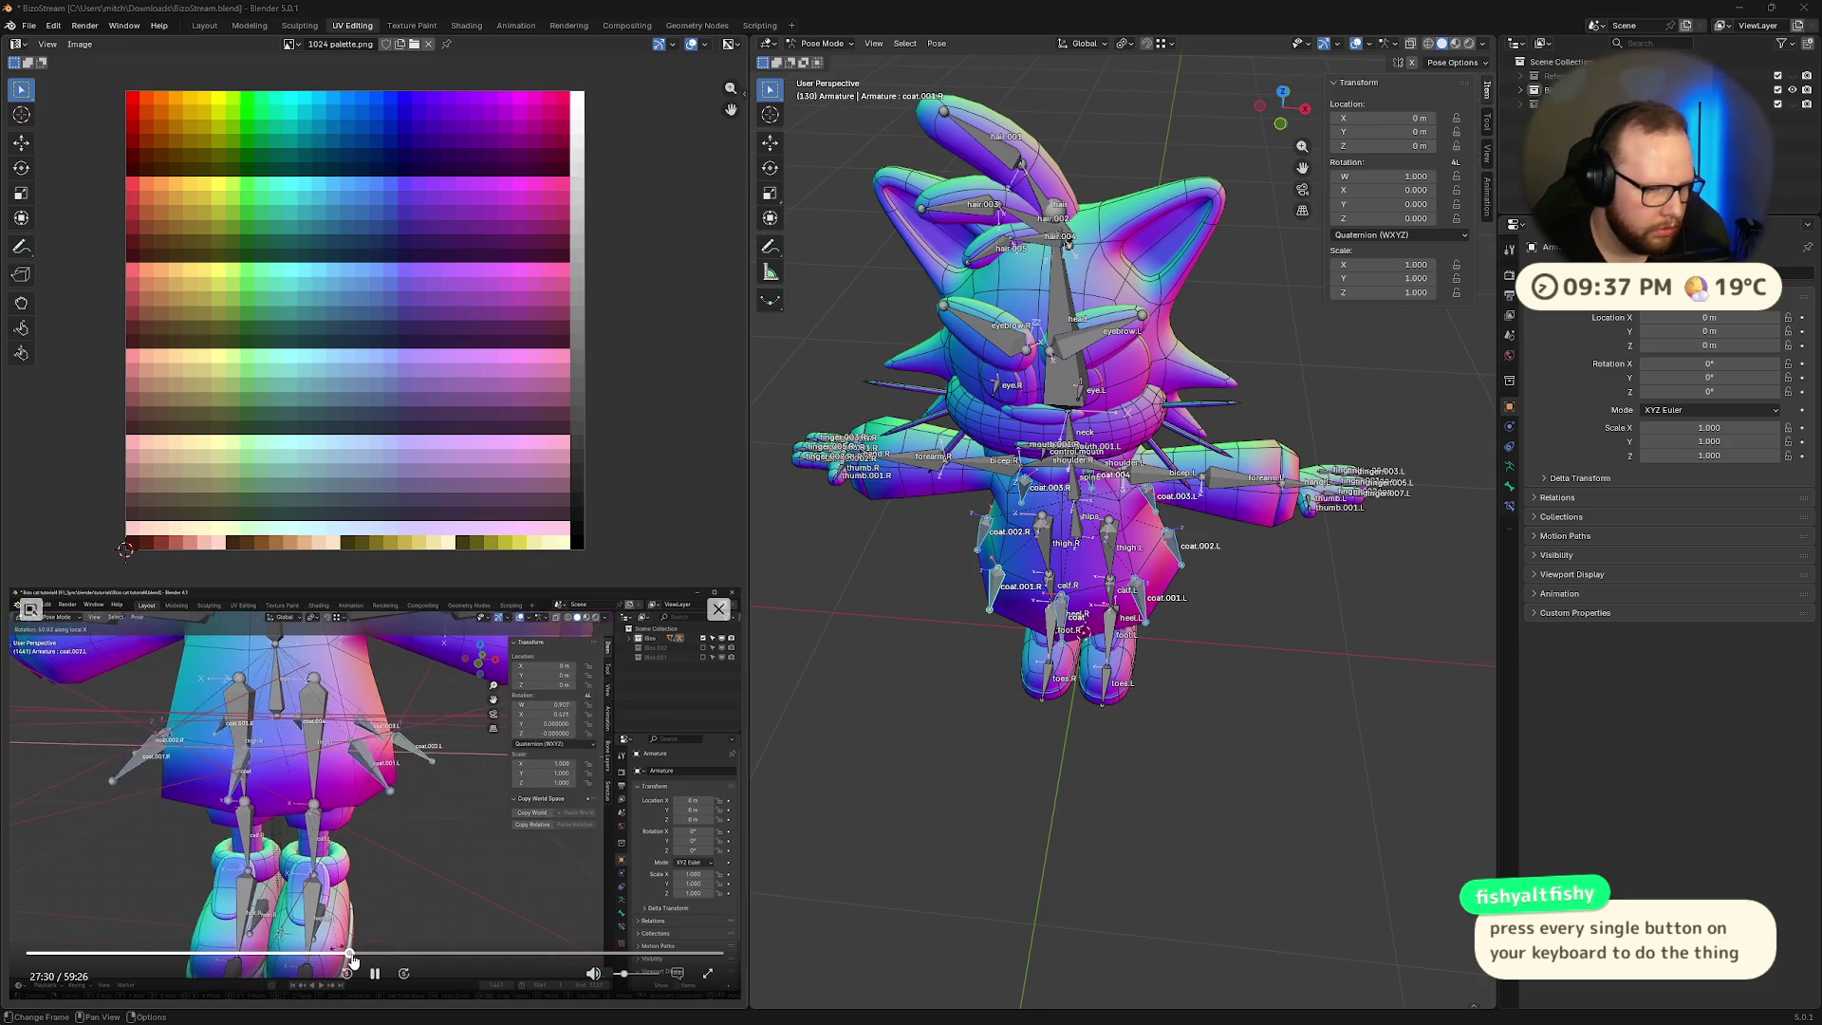
{"action": "left_click", "coordinate": [374, 971]}
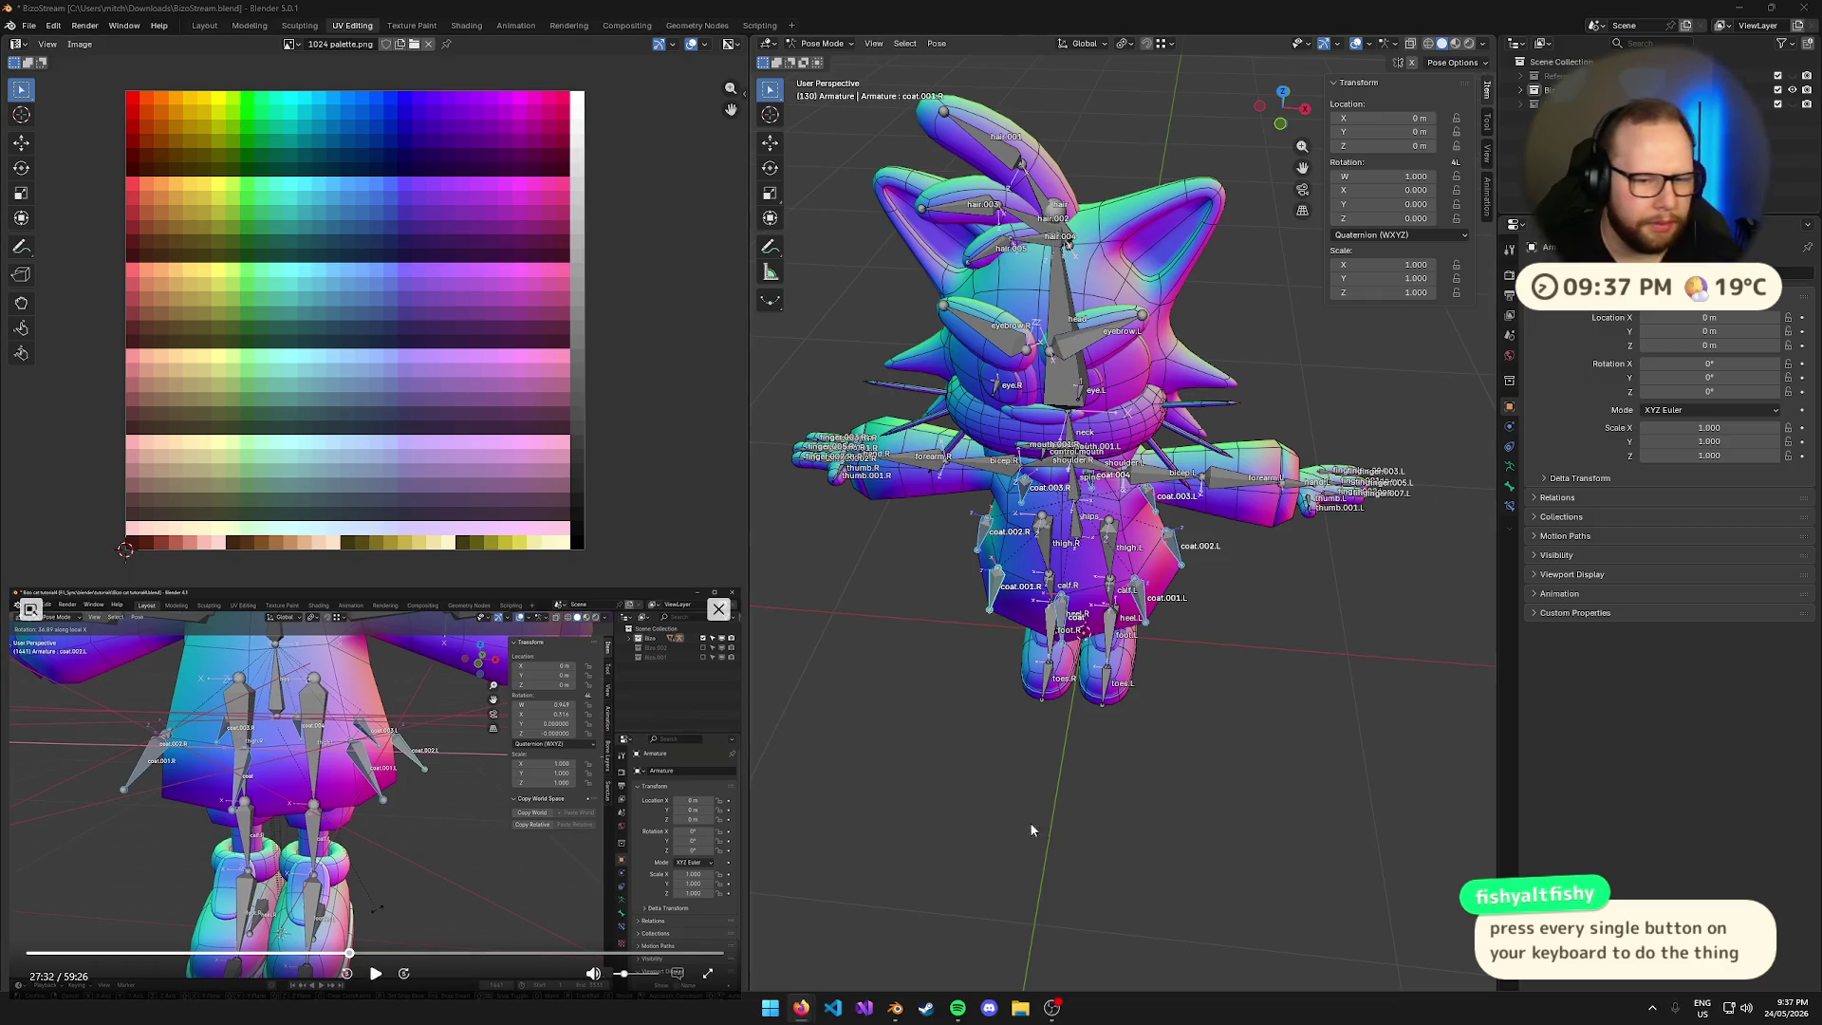
{"action": "mouse_move", "coordinate": [1029, 822]}
{"action": "middle_mouse_down"}
{"action": "mouse_move", "coordinate": [1090, 738]}
{"action": "mouse_move", "coordinate": [1073, 782]}
{"action": "middle_mouse_up"}
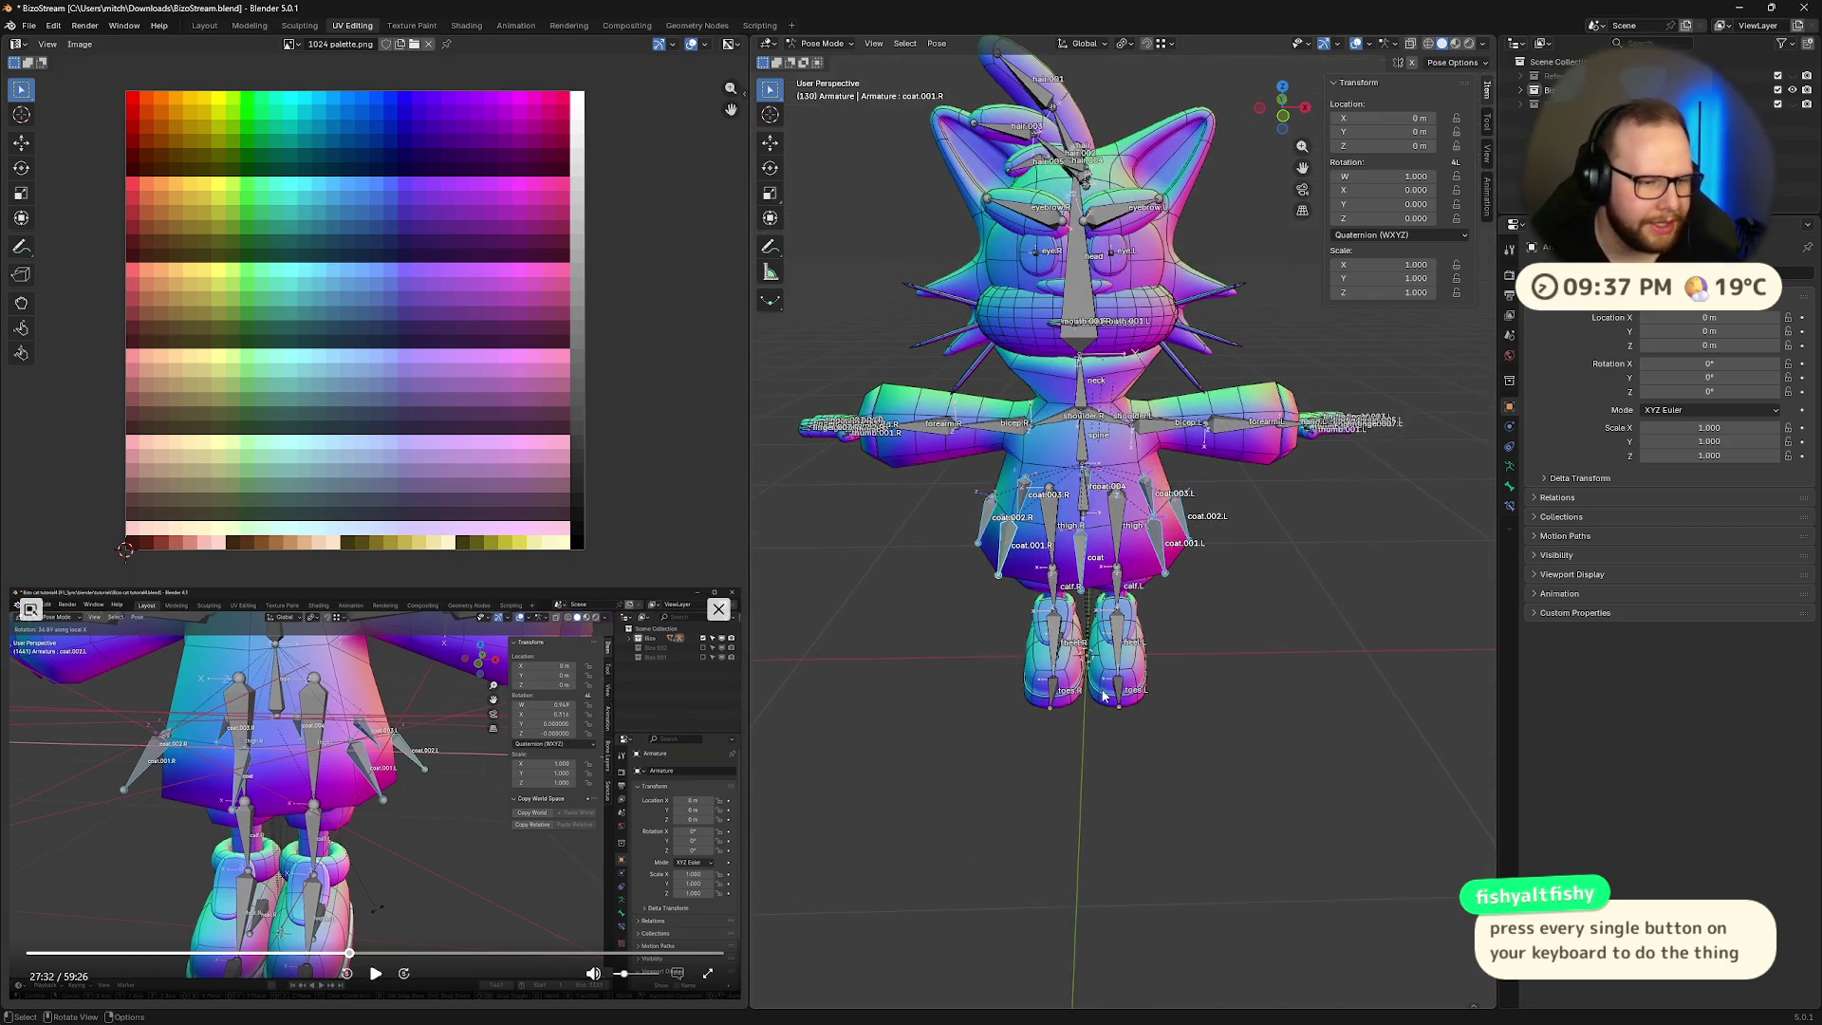
{"action": "middle_click_drag", "start_coordinate": [1104, 695], "coordinate": [1171, 594]}
{"action": "key", "text": "shift+h"}
{"action": "scroll", "coordinate": [1171, 594], "scroll_direction": "up", "scroll_amount": 5}
{"action": "scroll", "coordinate": [1149, 634], "scroll_direction": "down", "scroll_amount": 4}
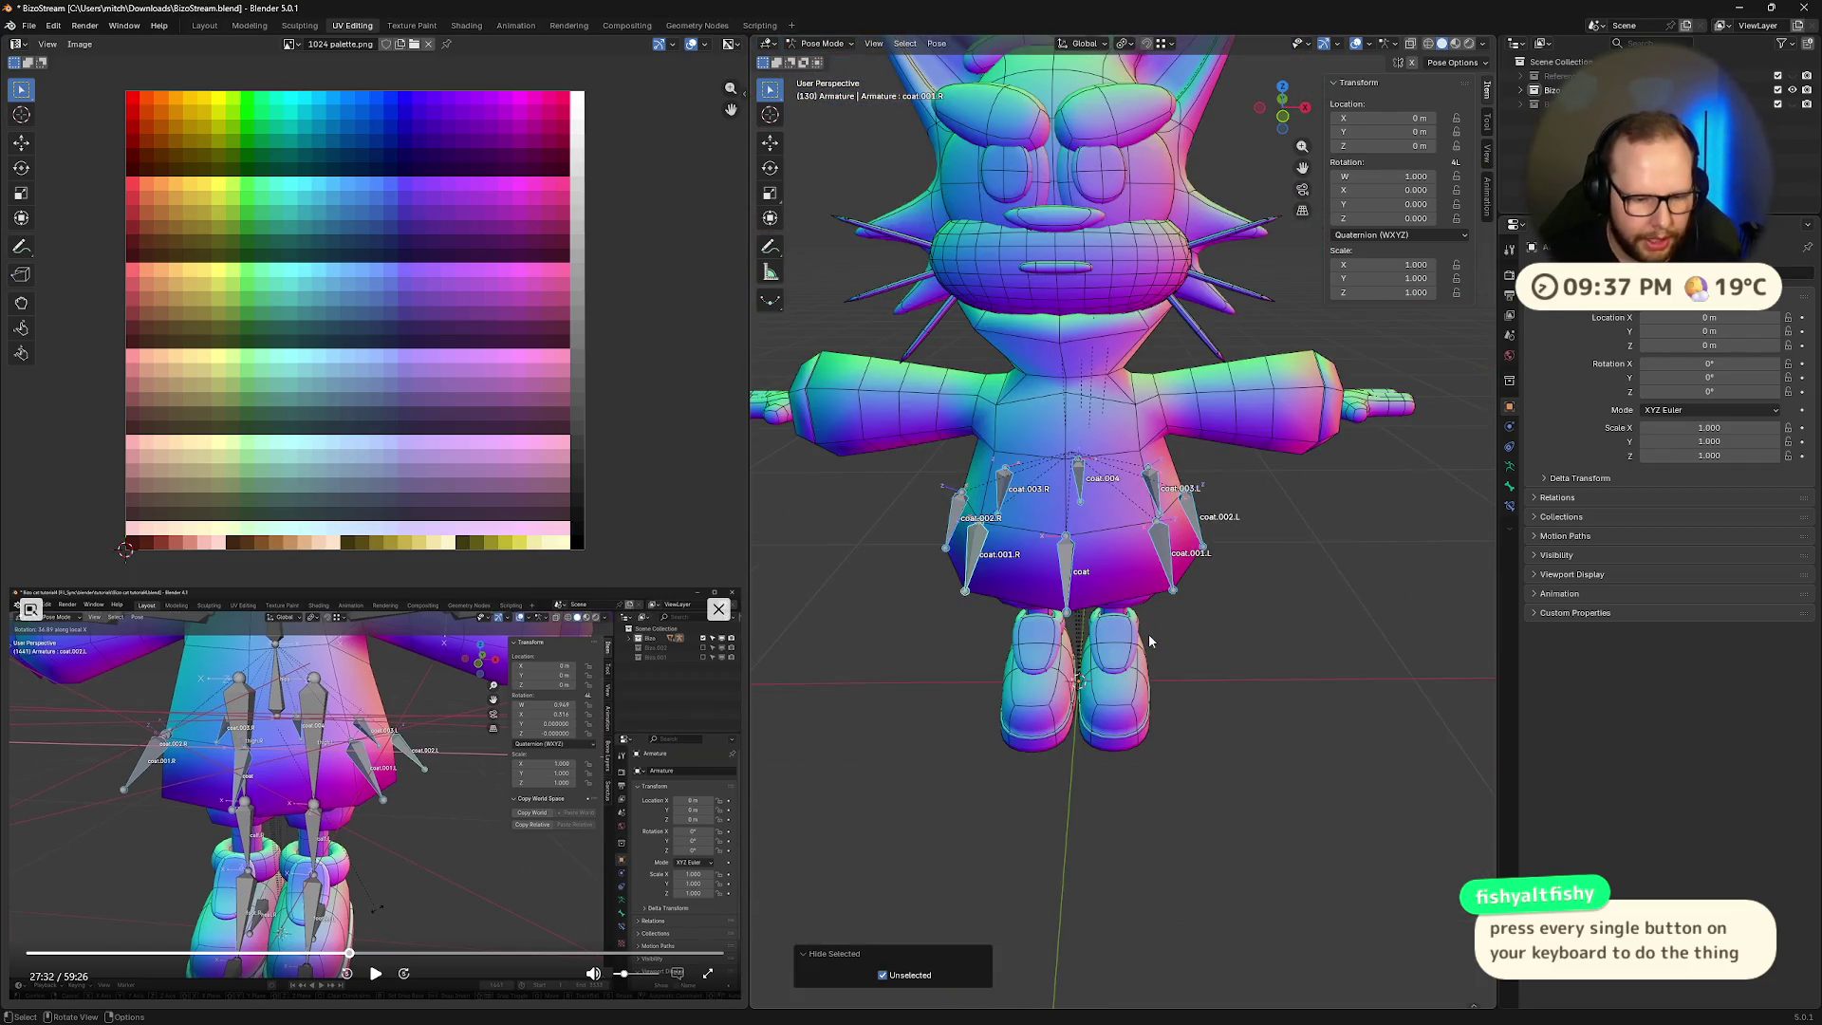
{"action": "key", "text": "r"}
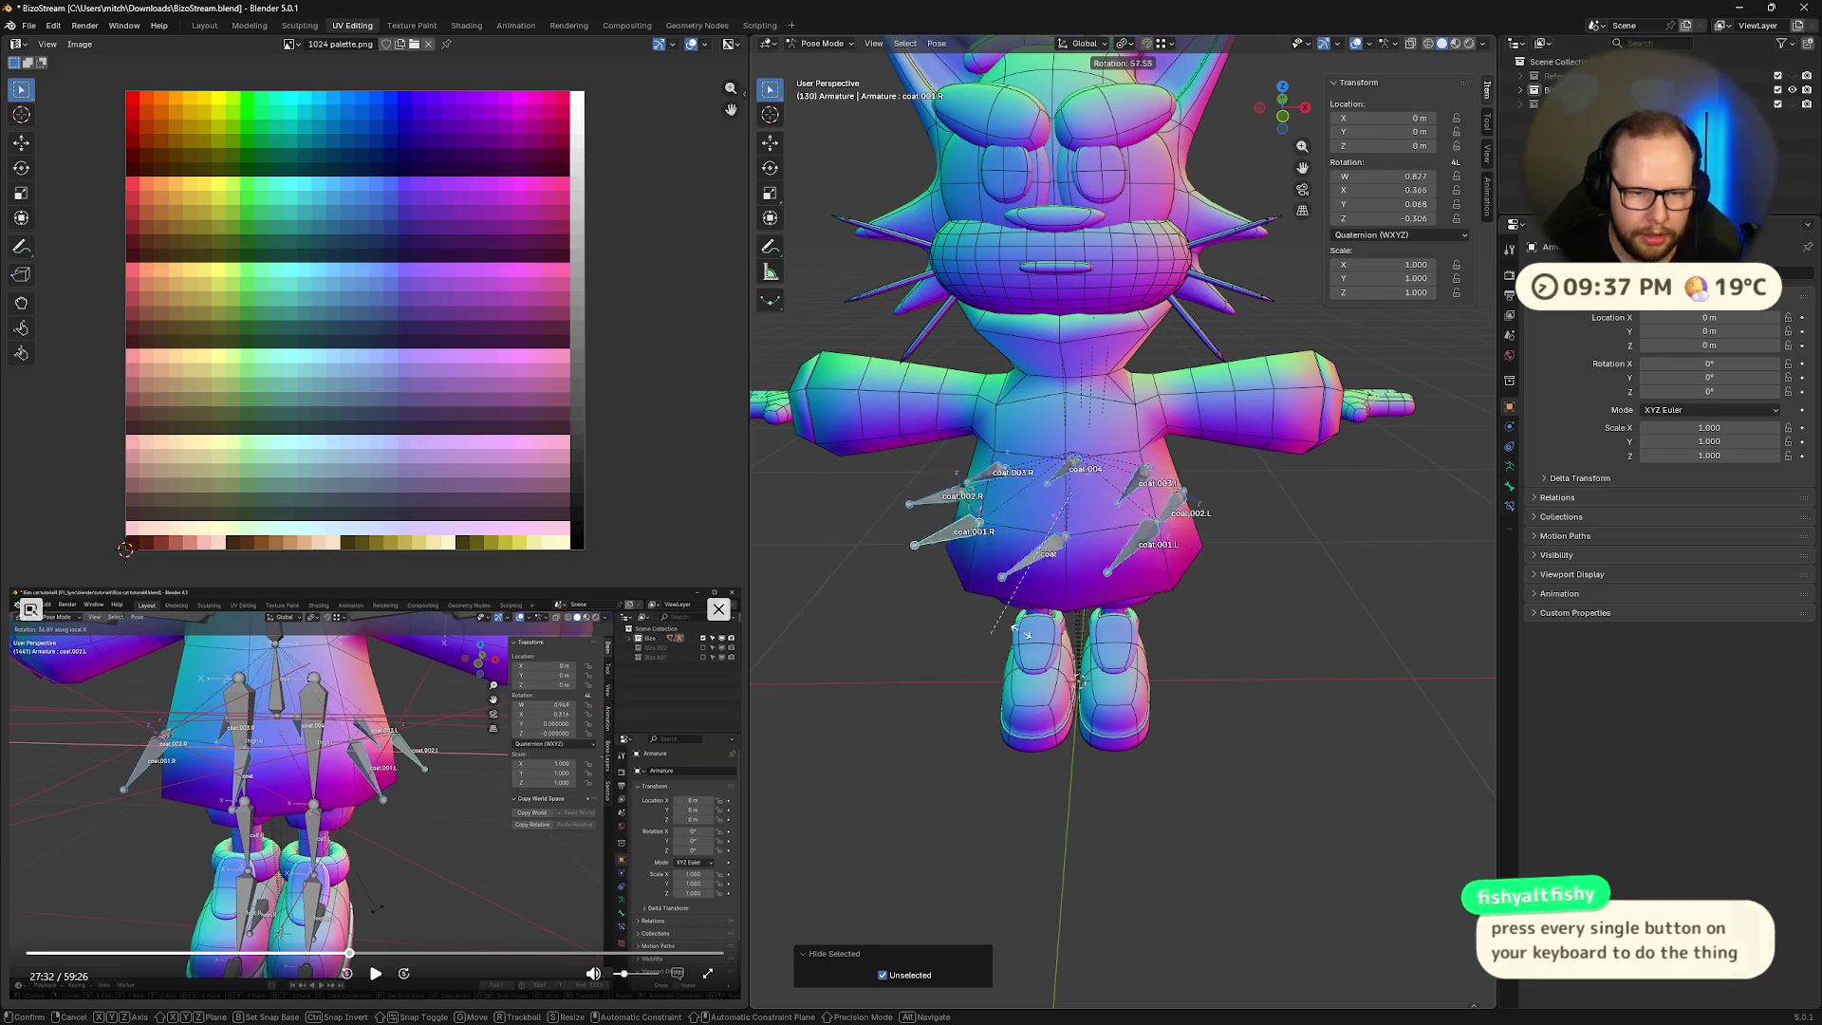
{"action": "key", "text": "Escape"}
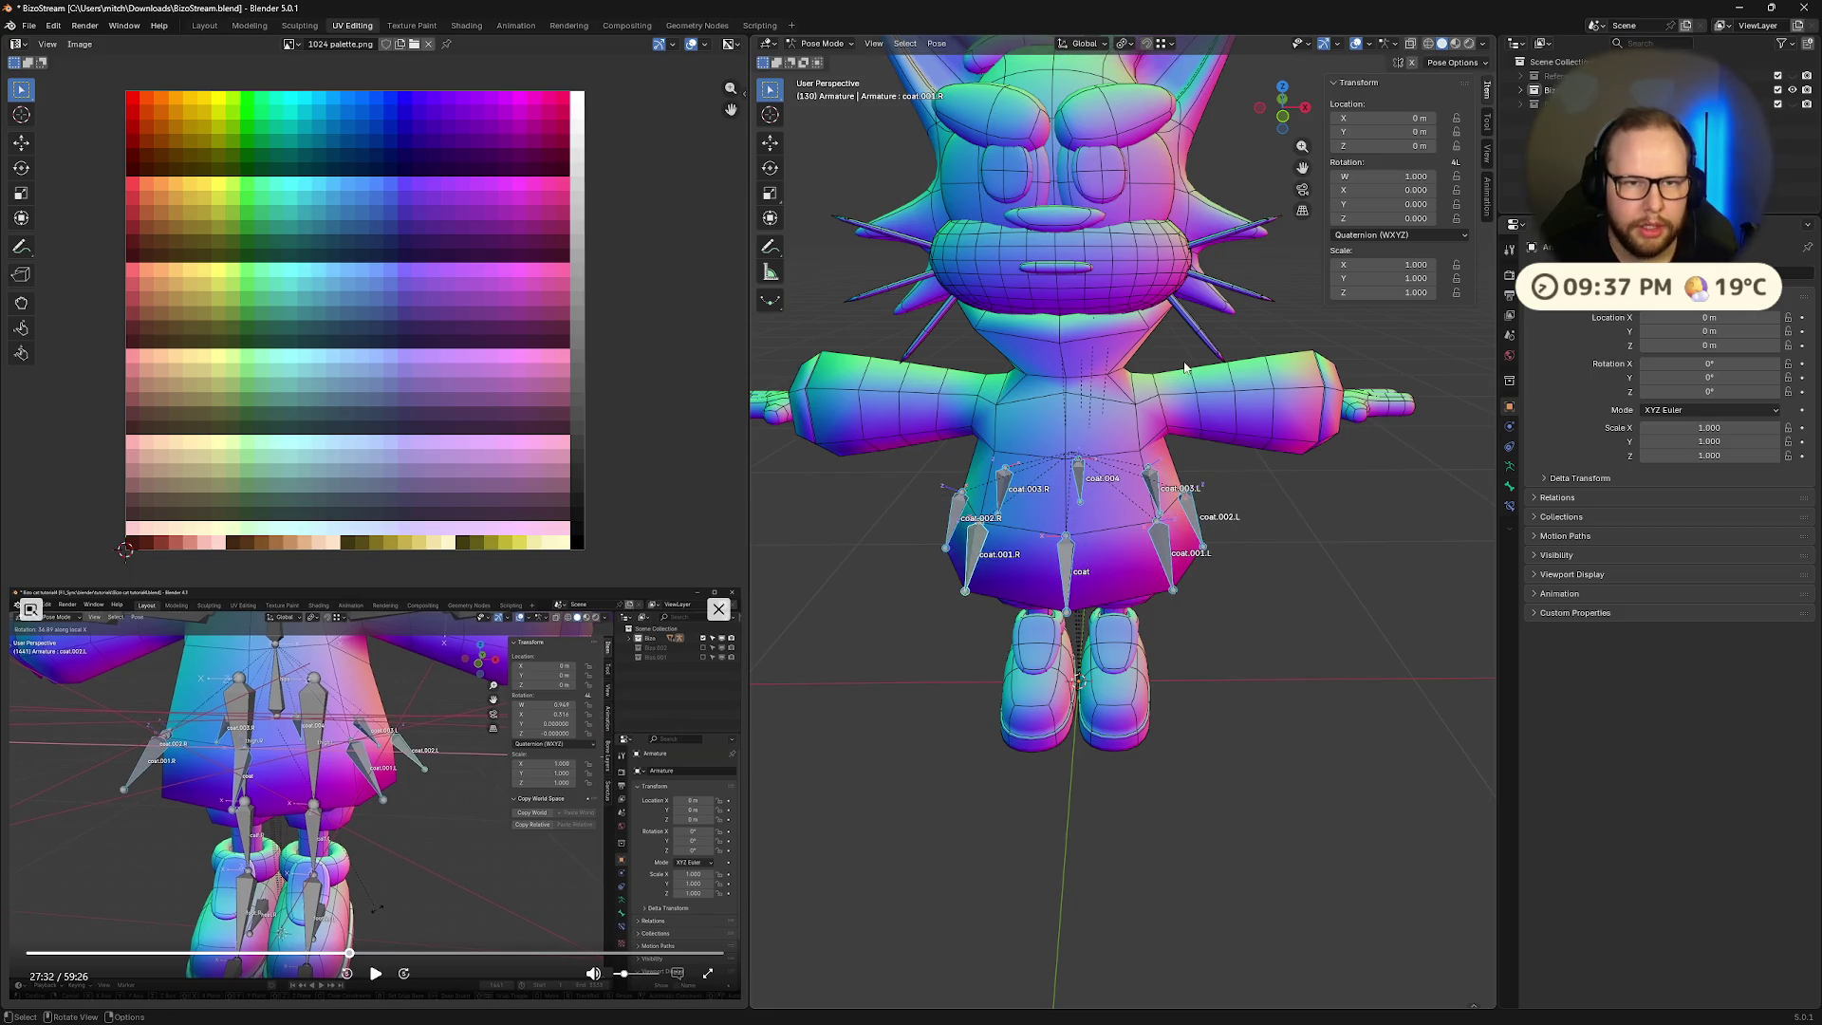
{"action": "left_click", "coordinate": [1127, 45]}
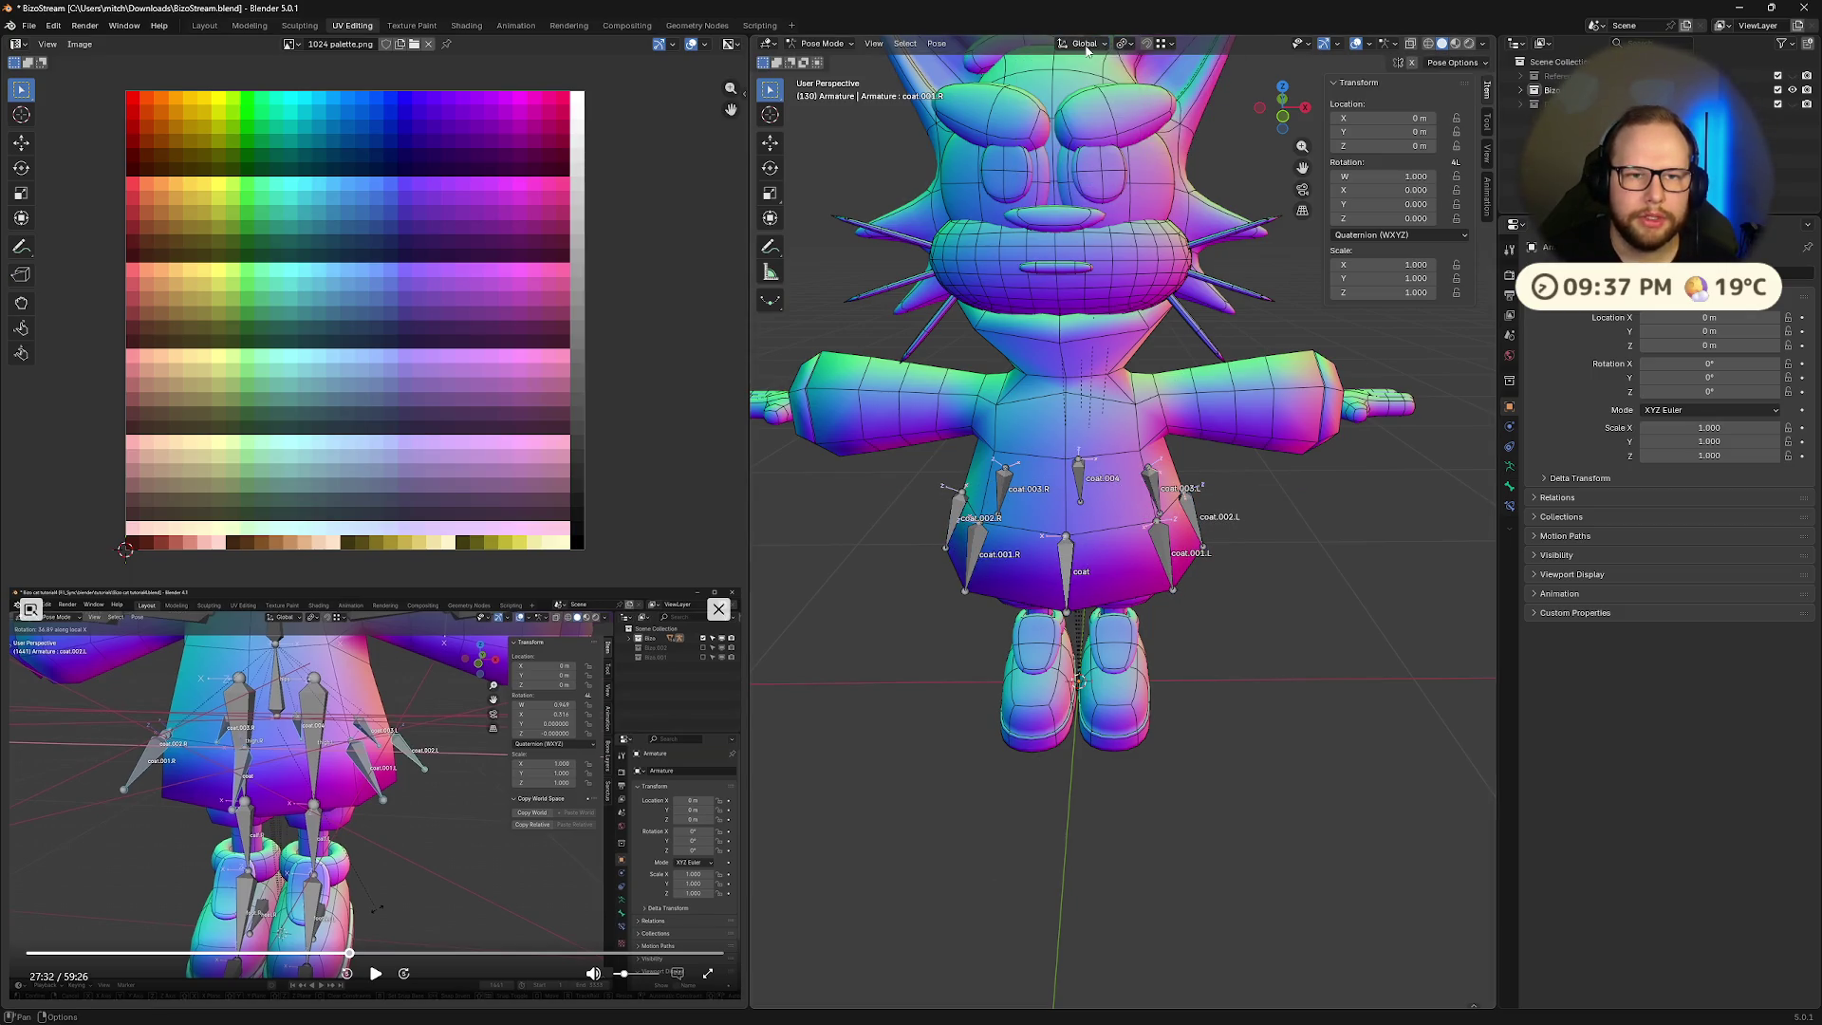
{"action": "left_click", "coordinate": [1107, 45]}
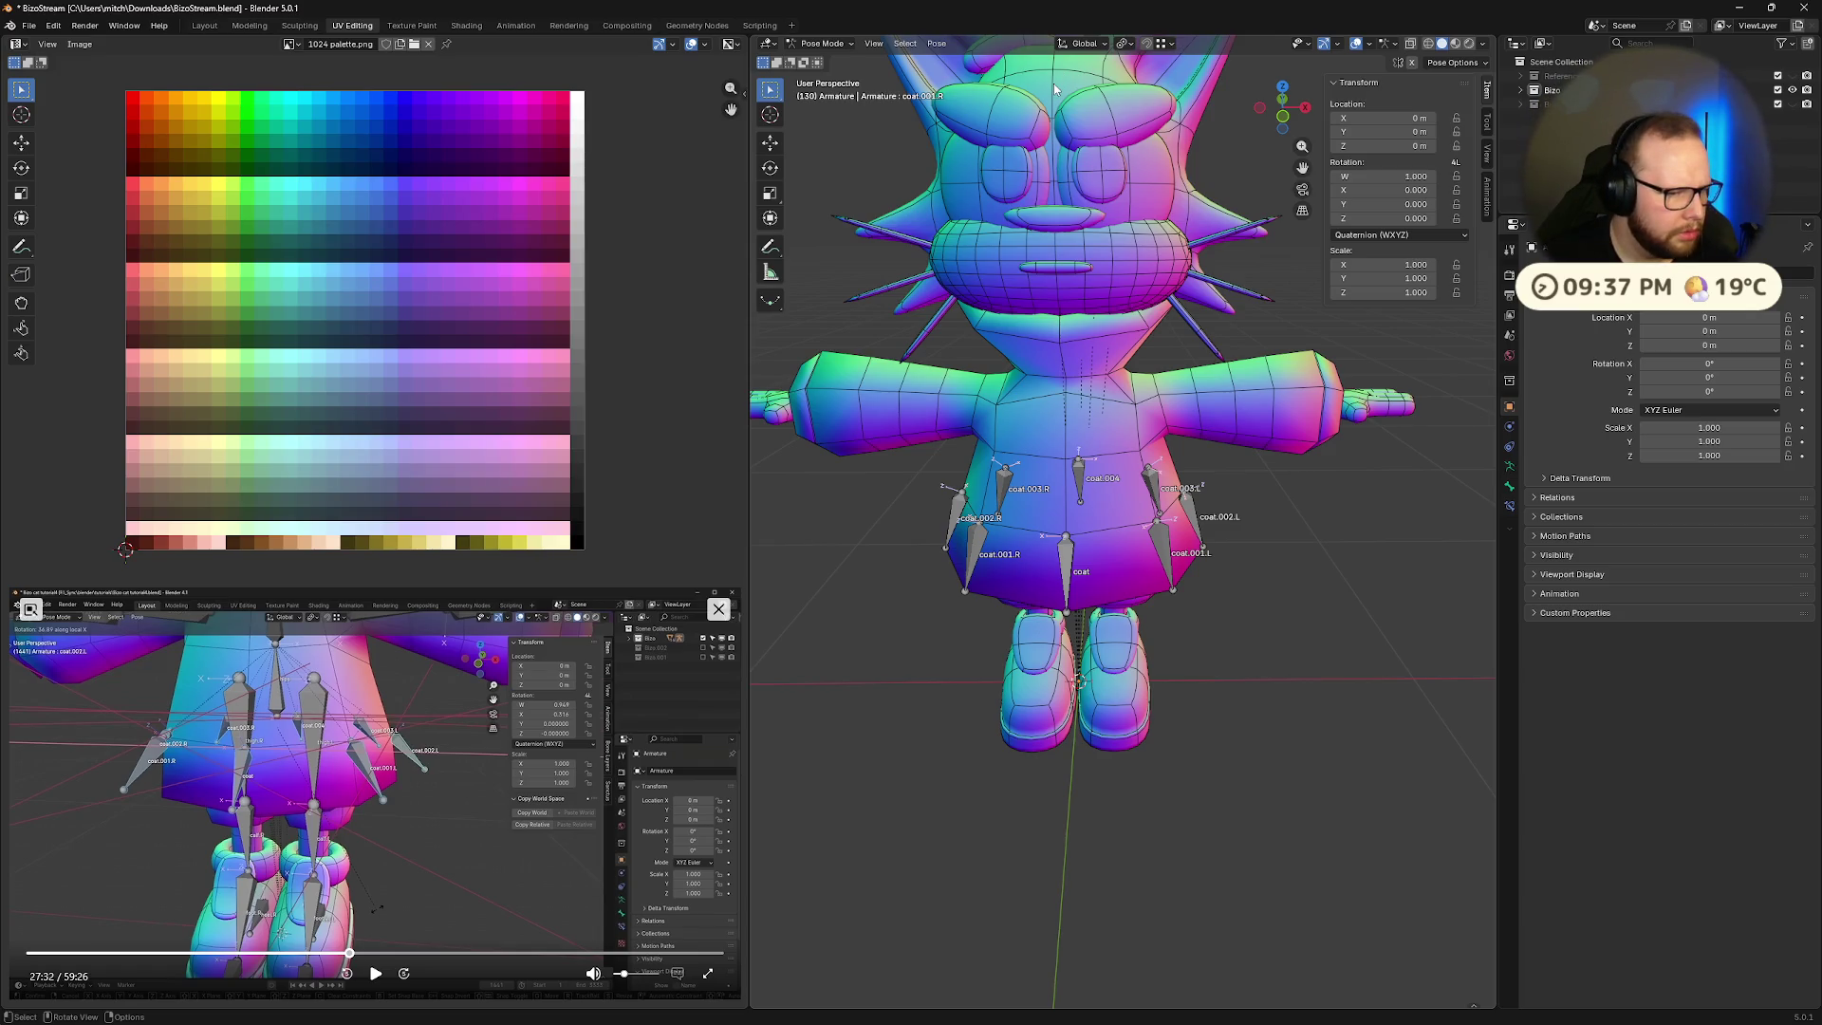
{"action": "left_click", "coordinate": [1163, 44]}
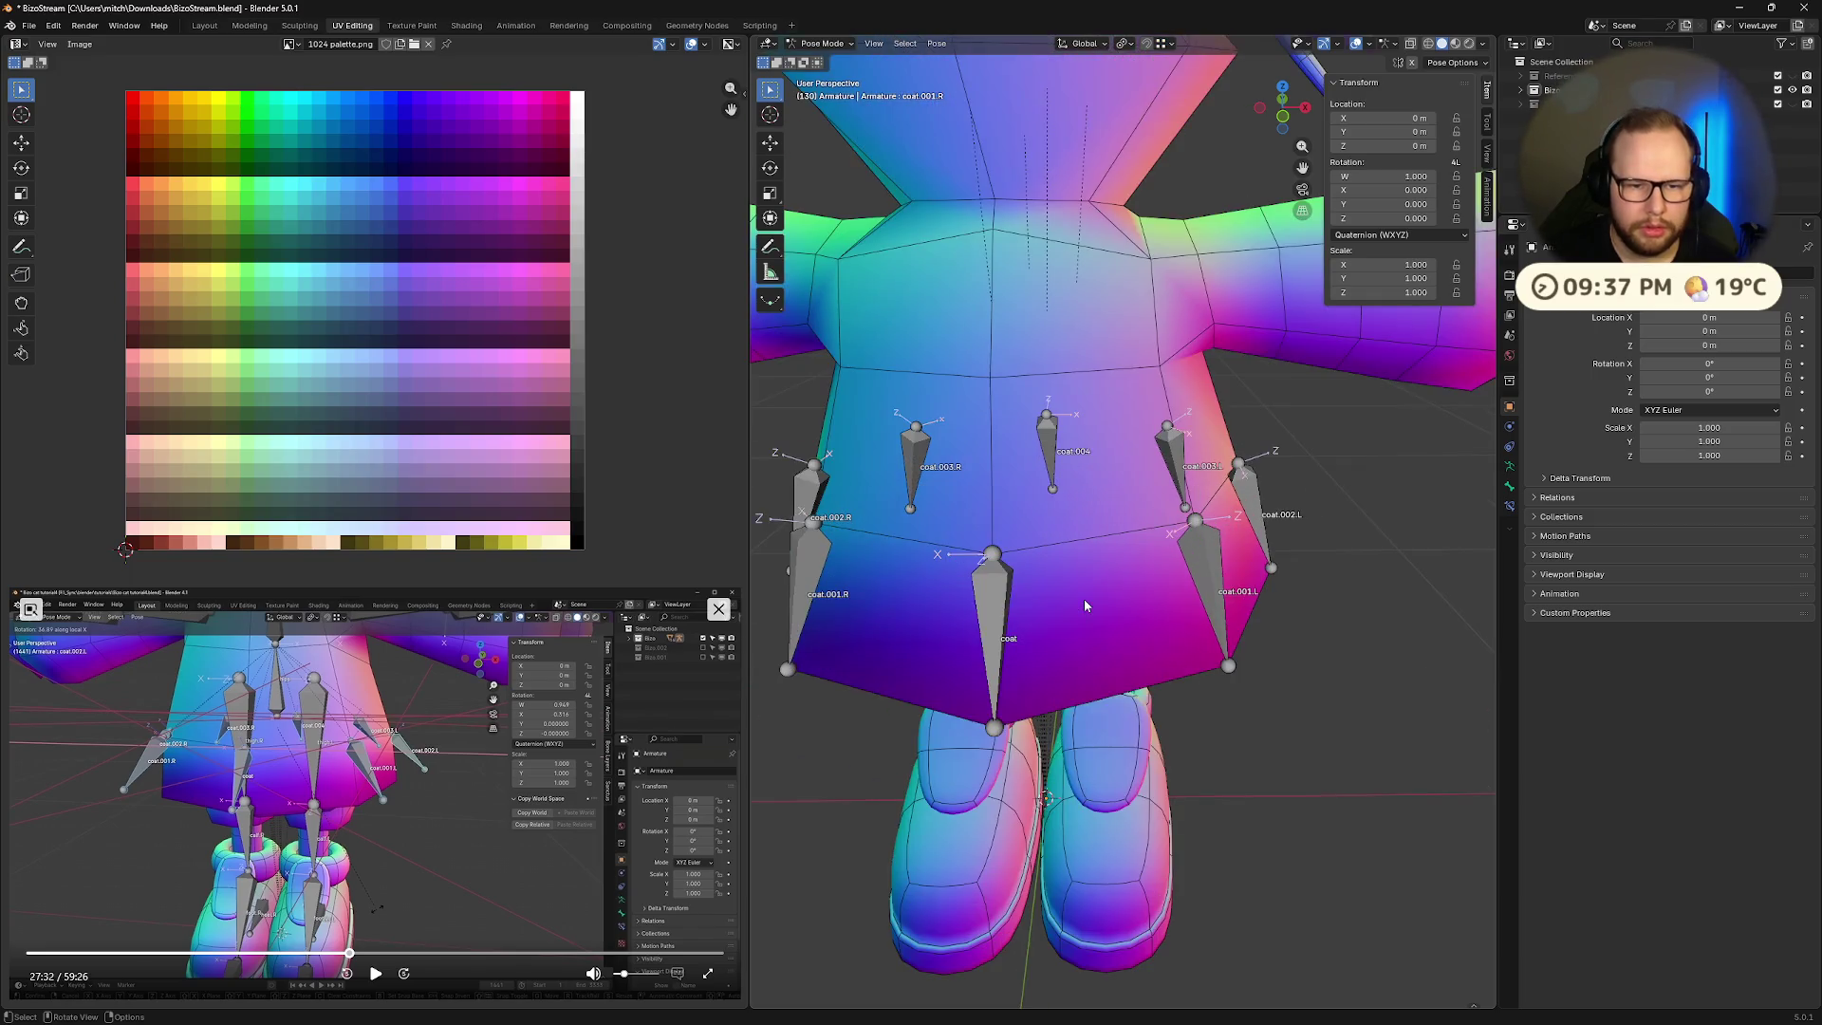
{"action": "left_click_drag", "start_coordinate": [895, 449], "coordinate": [1240, 600]}
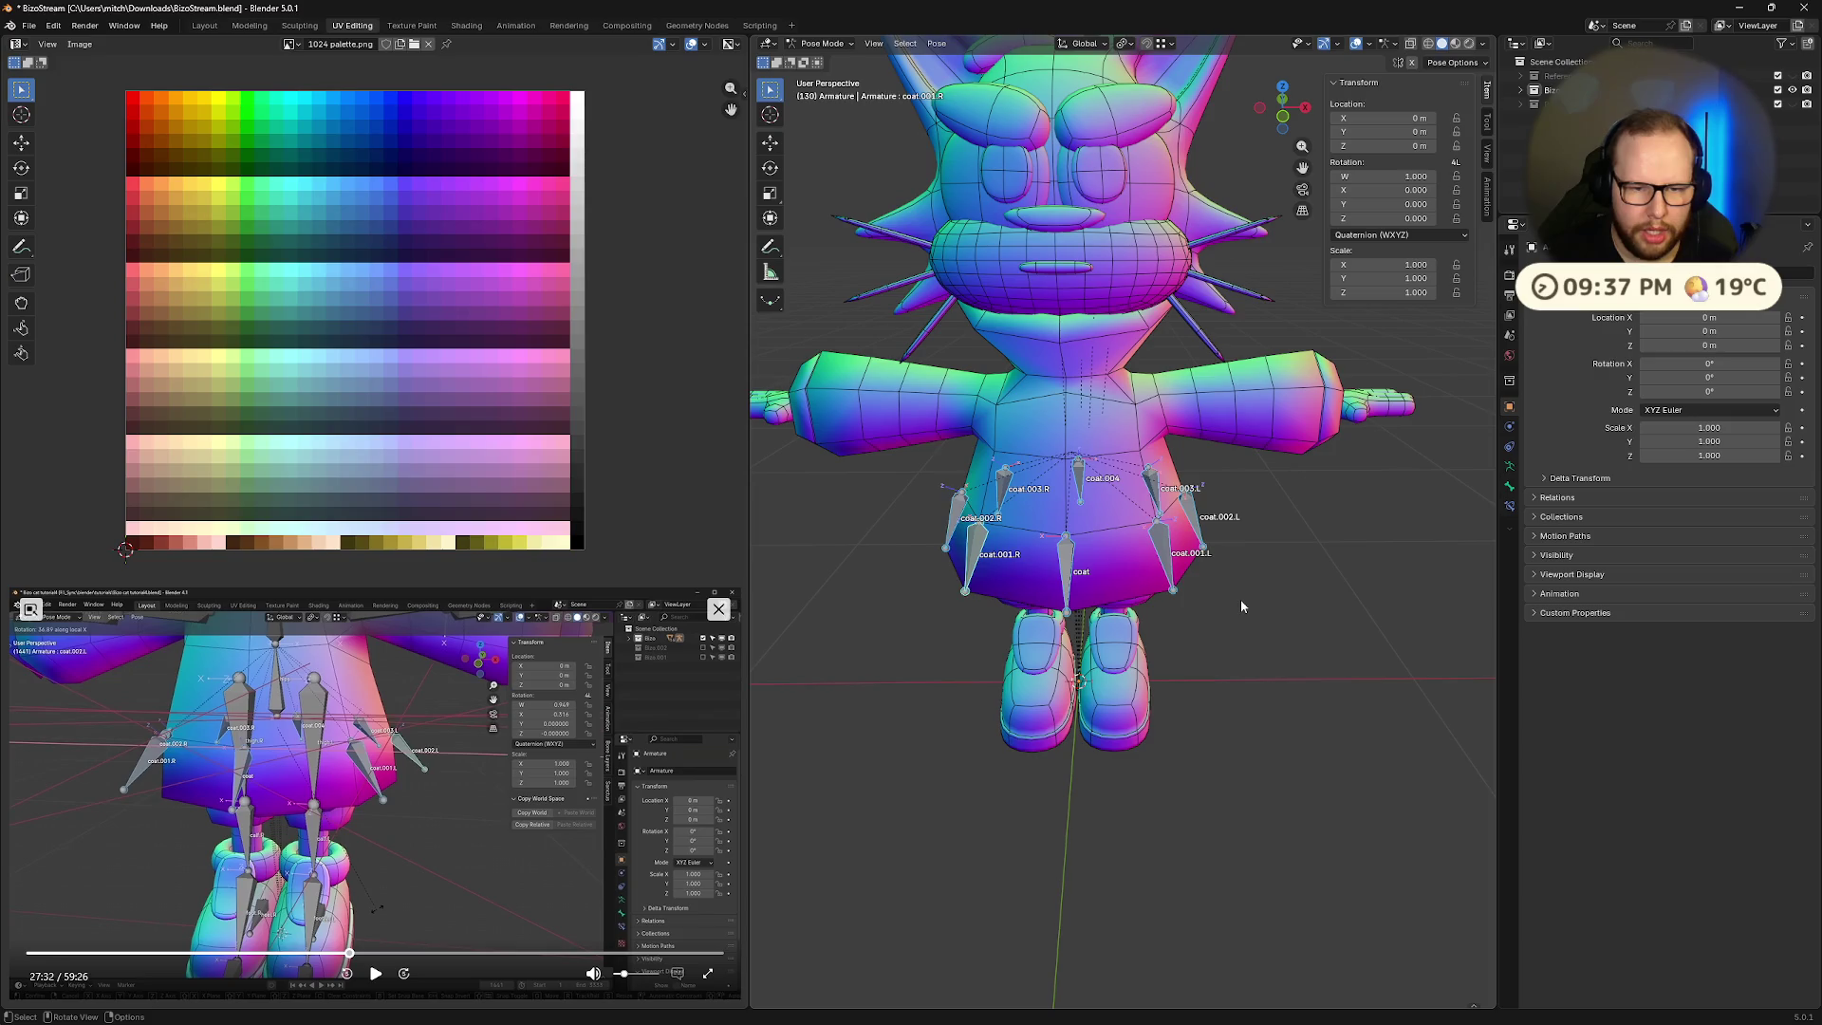
{"action": "key", "text": "r"}
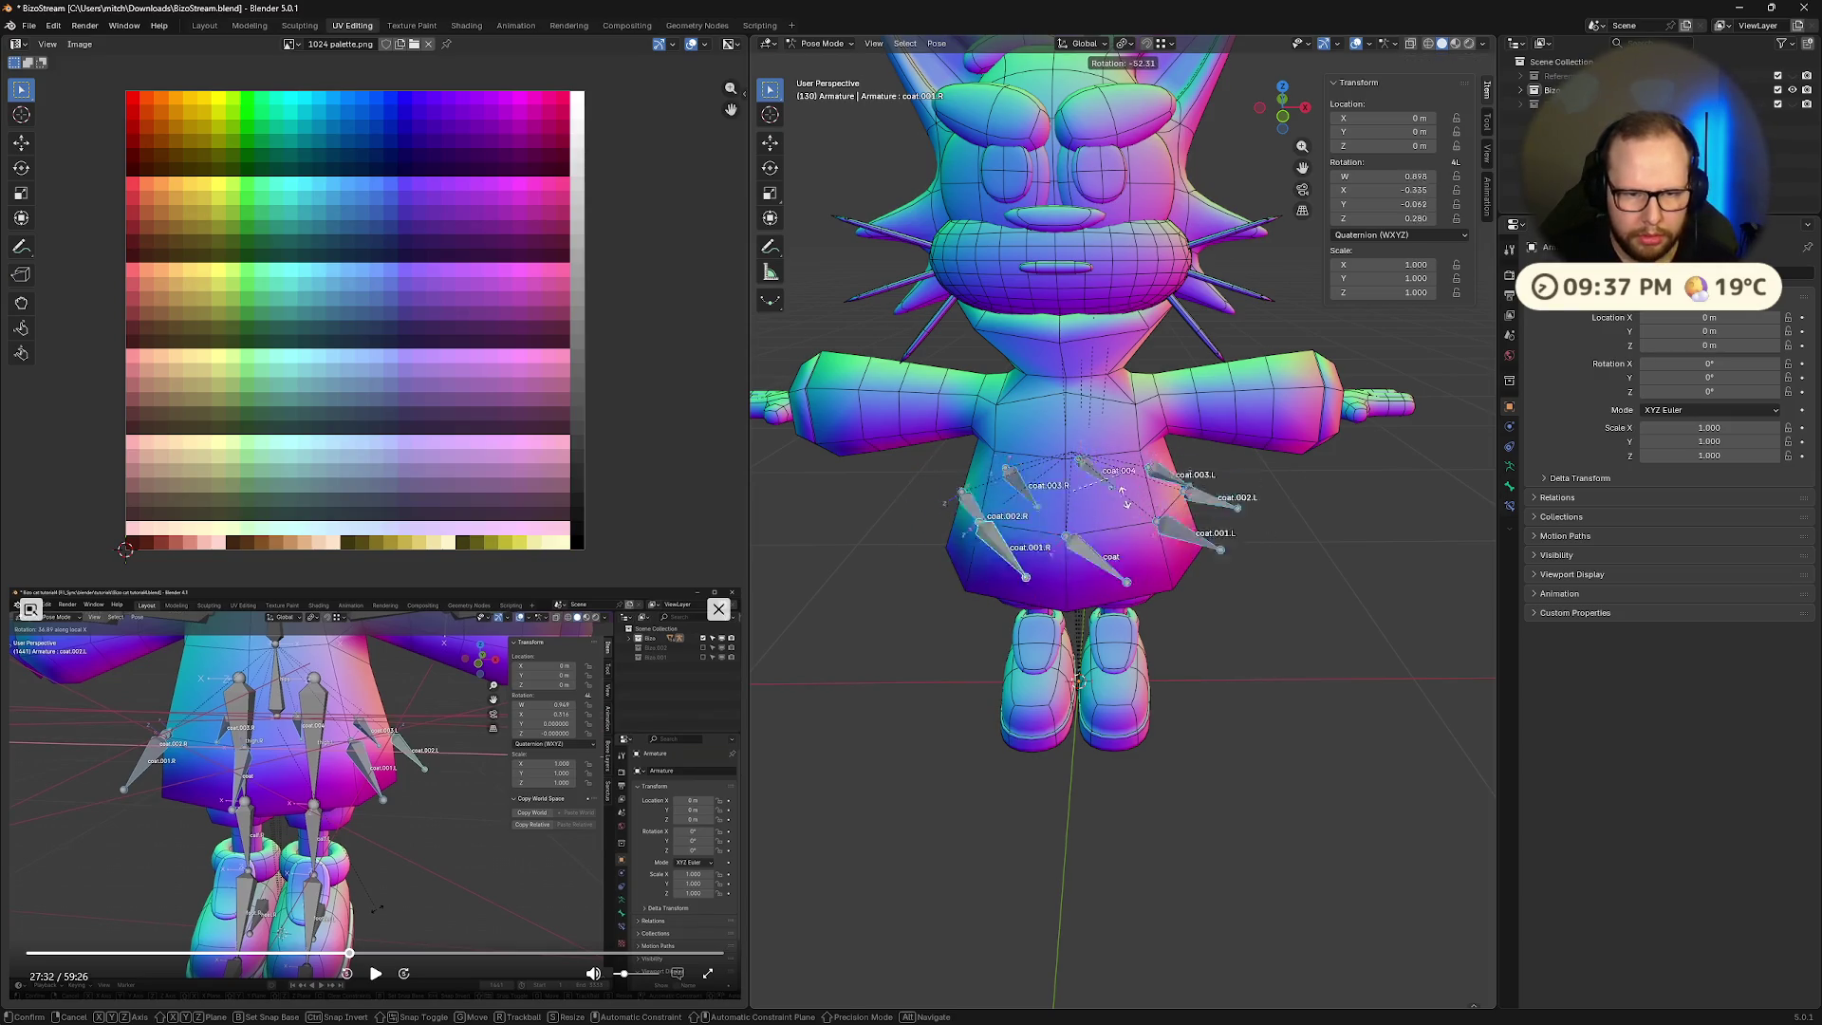
{"action": "key", "text": "x"}
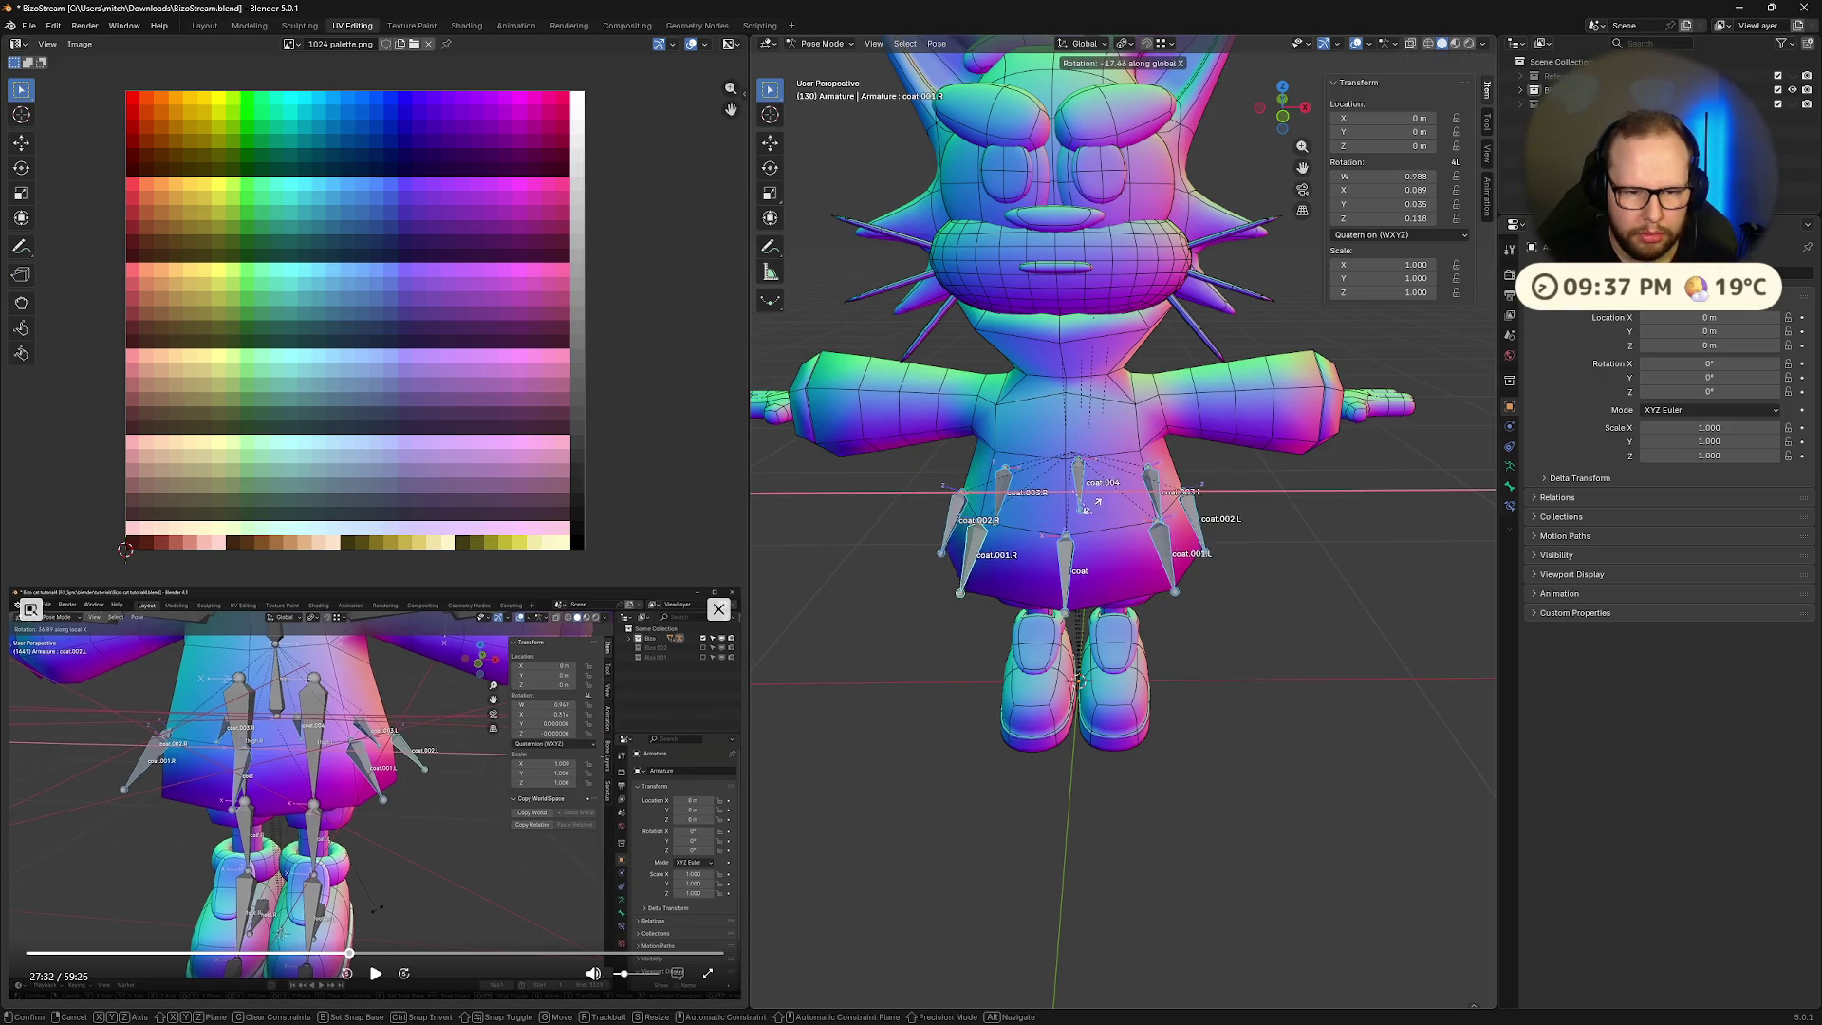
{"action": "key", "text": "Escape"}
{"action": "middle_click_drag", "start_coordinate": [1053, 226], "coordinate": [1150, 451]}
{"action": "key", "text": "r"}
{"action": "key", "text": "r"}
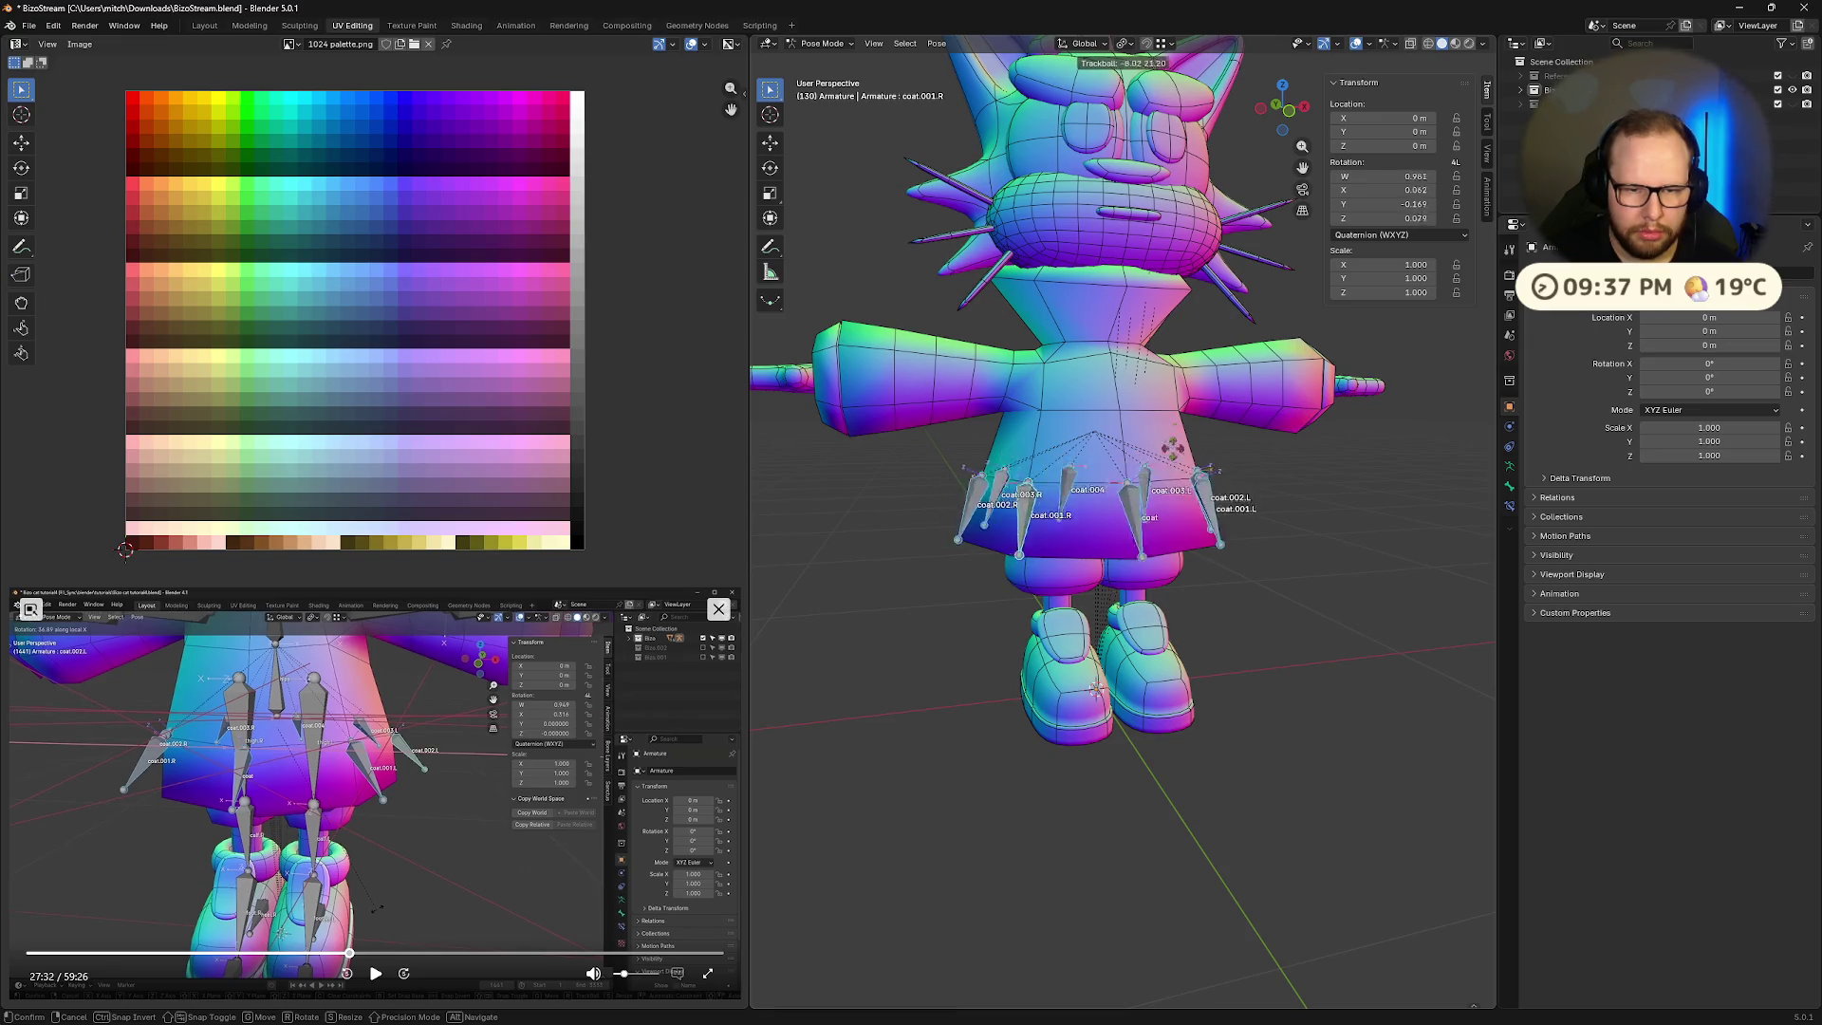
{"action": "key", "text": "Escape"}
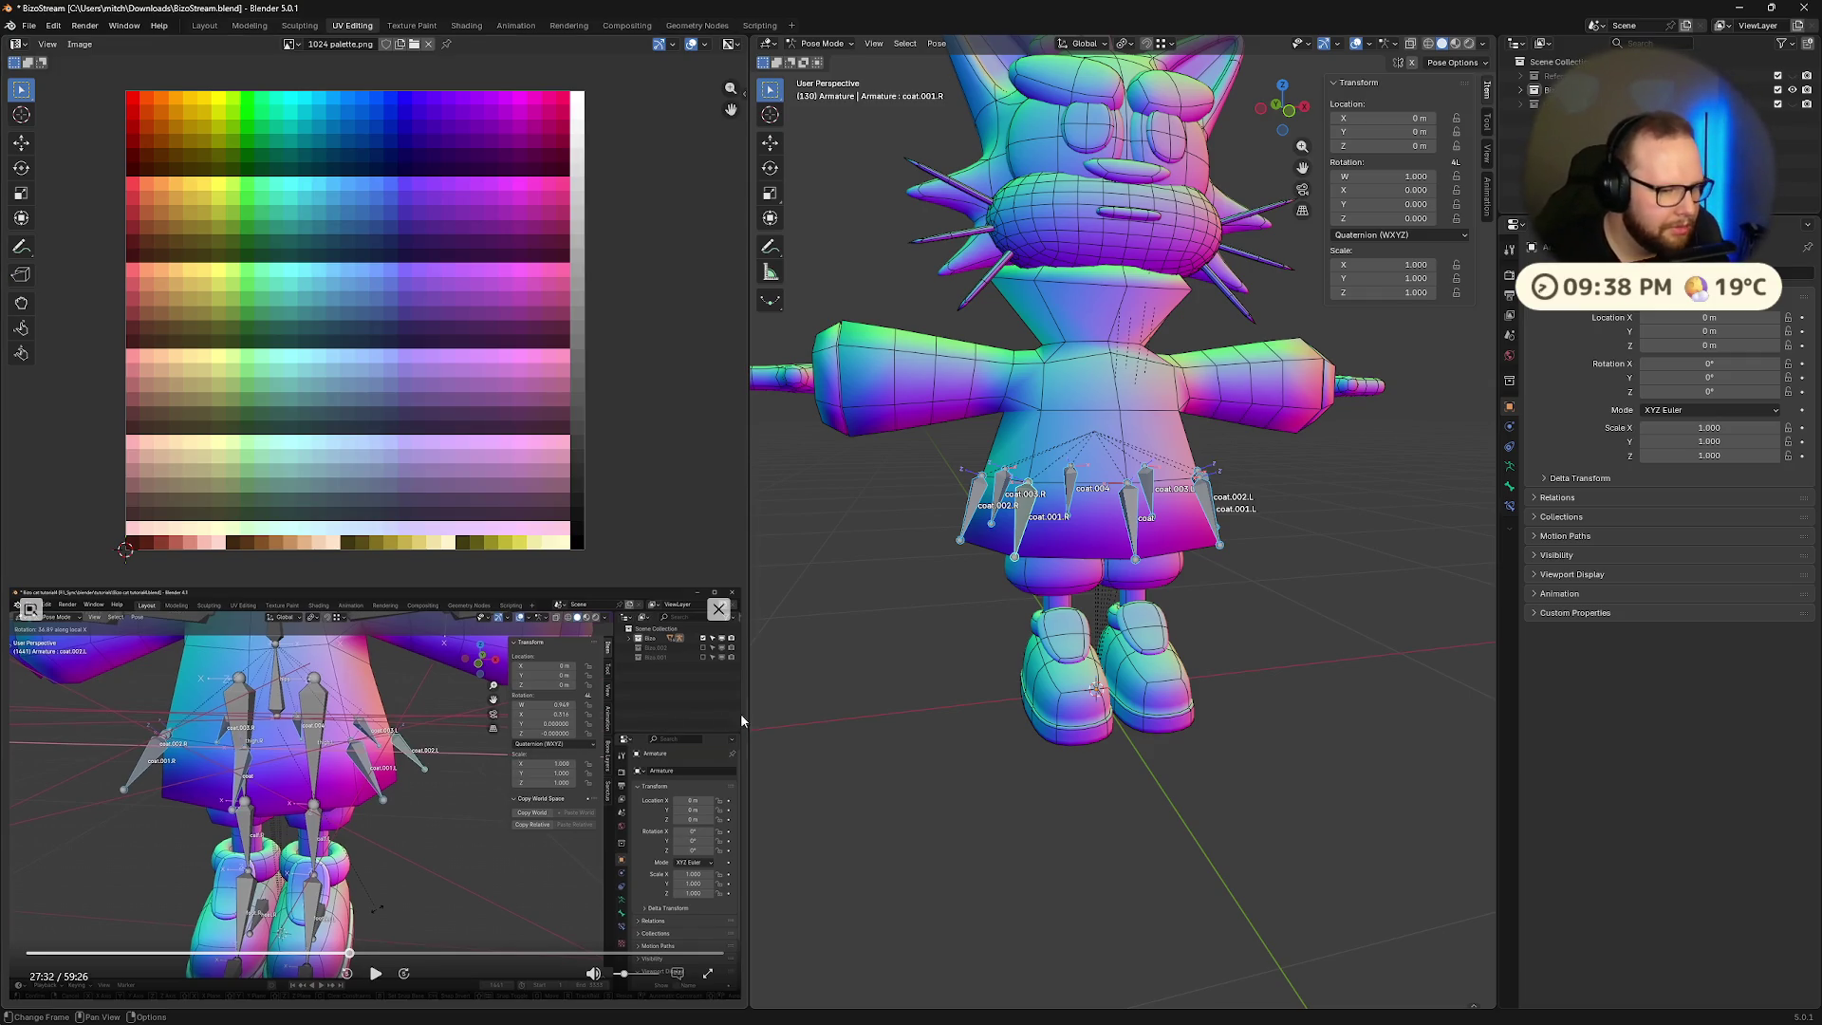
{"action": "middle_click_drag", "start_coordinate": [1211, 604], "coordinate": [1217, 634]}
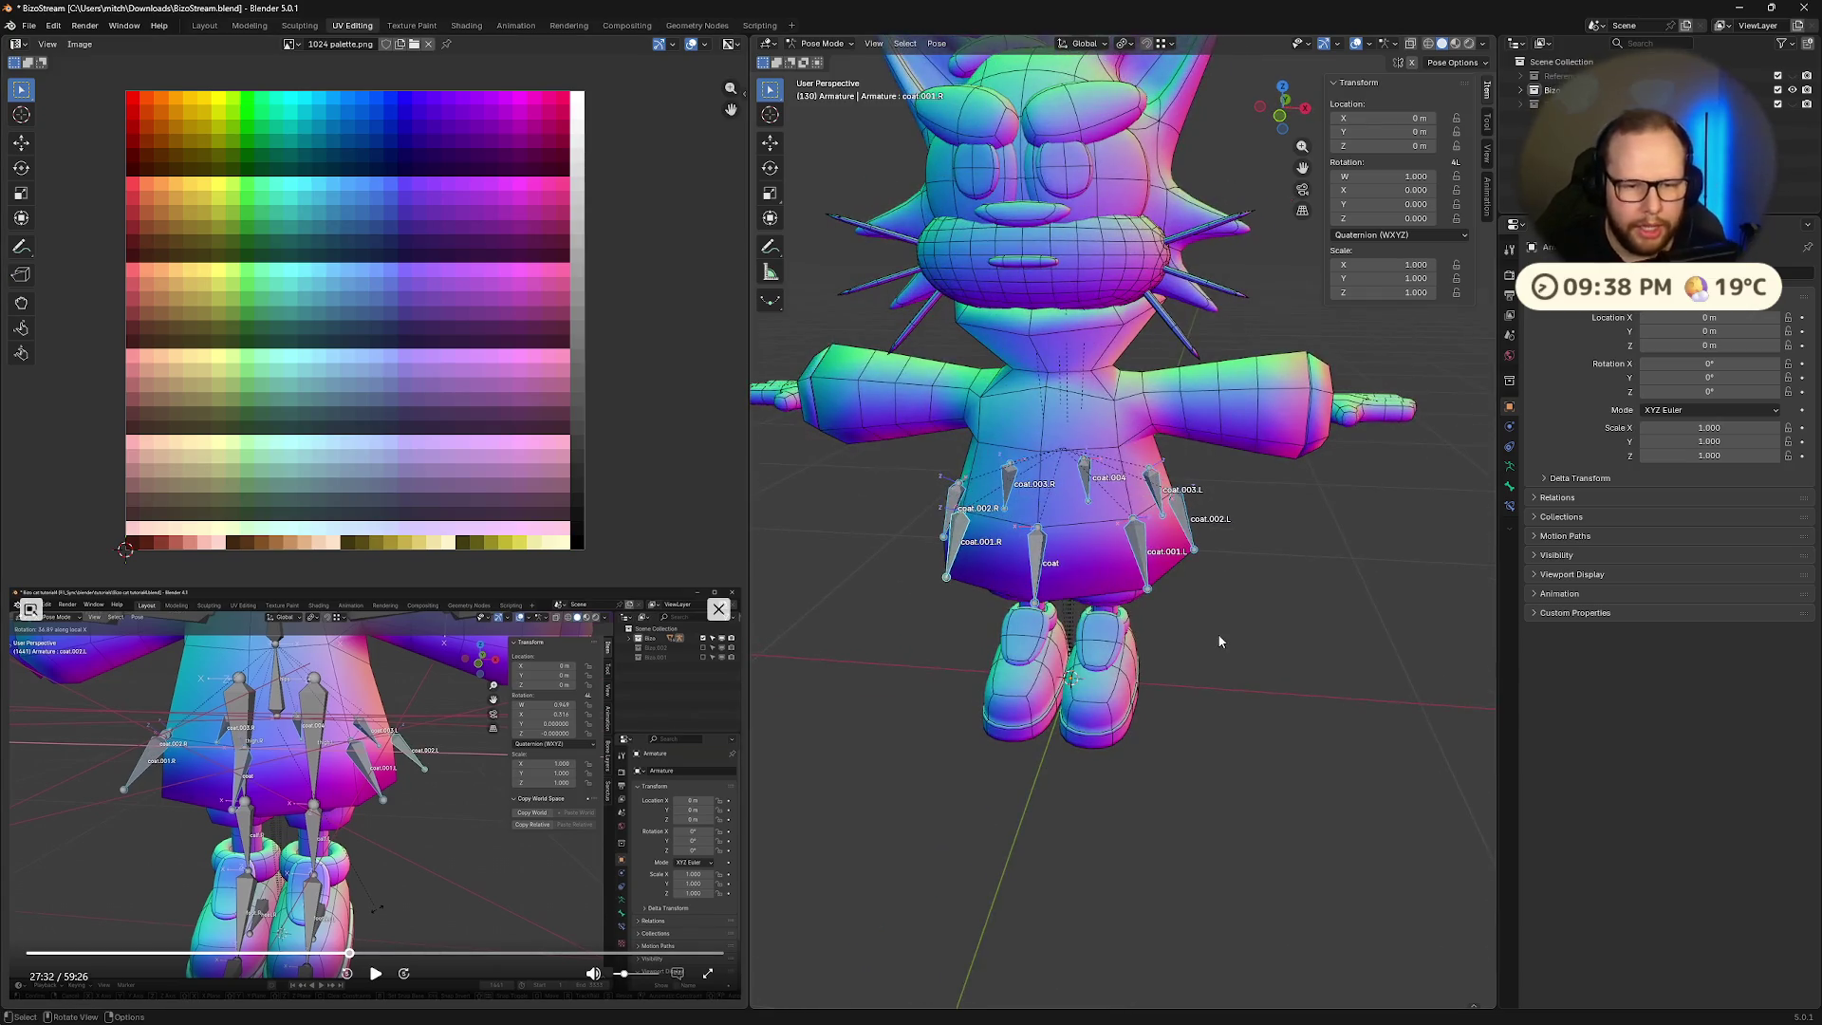
{"action": "key", "text": "r"}
{"action": "key", "text": "x"}
{"action": "key", "text": "x"}
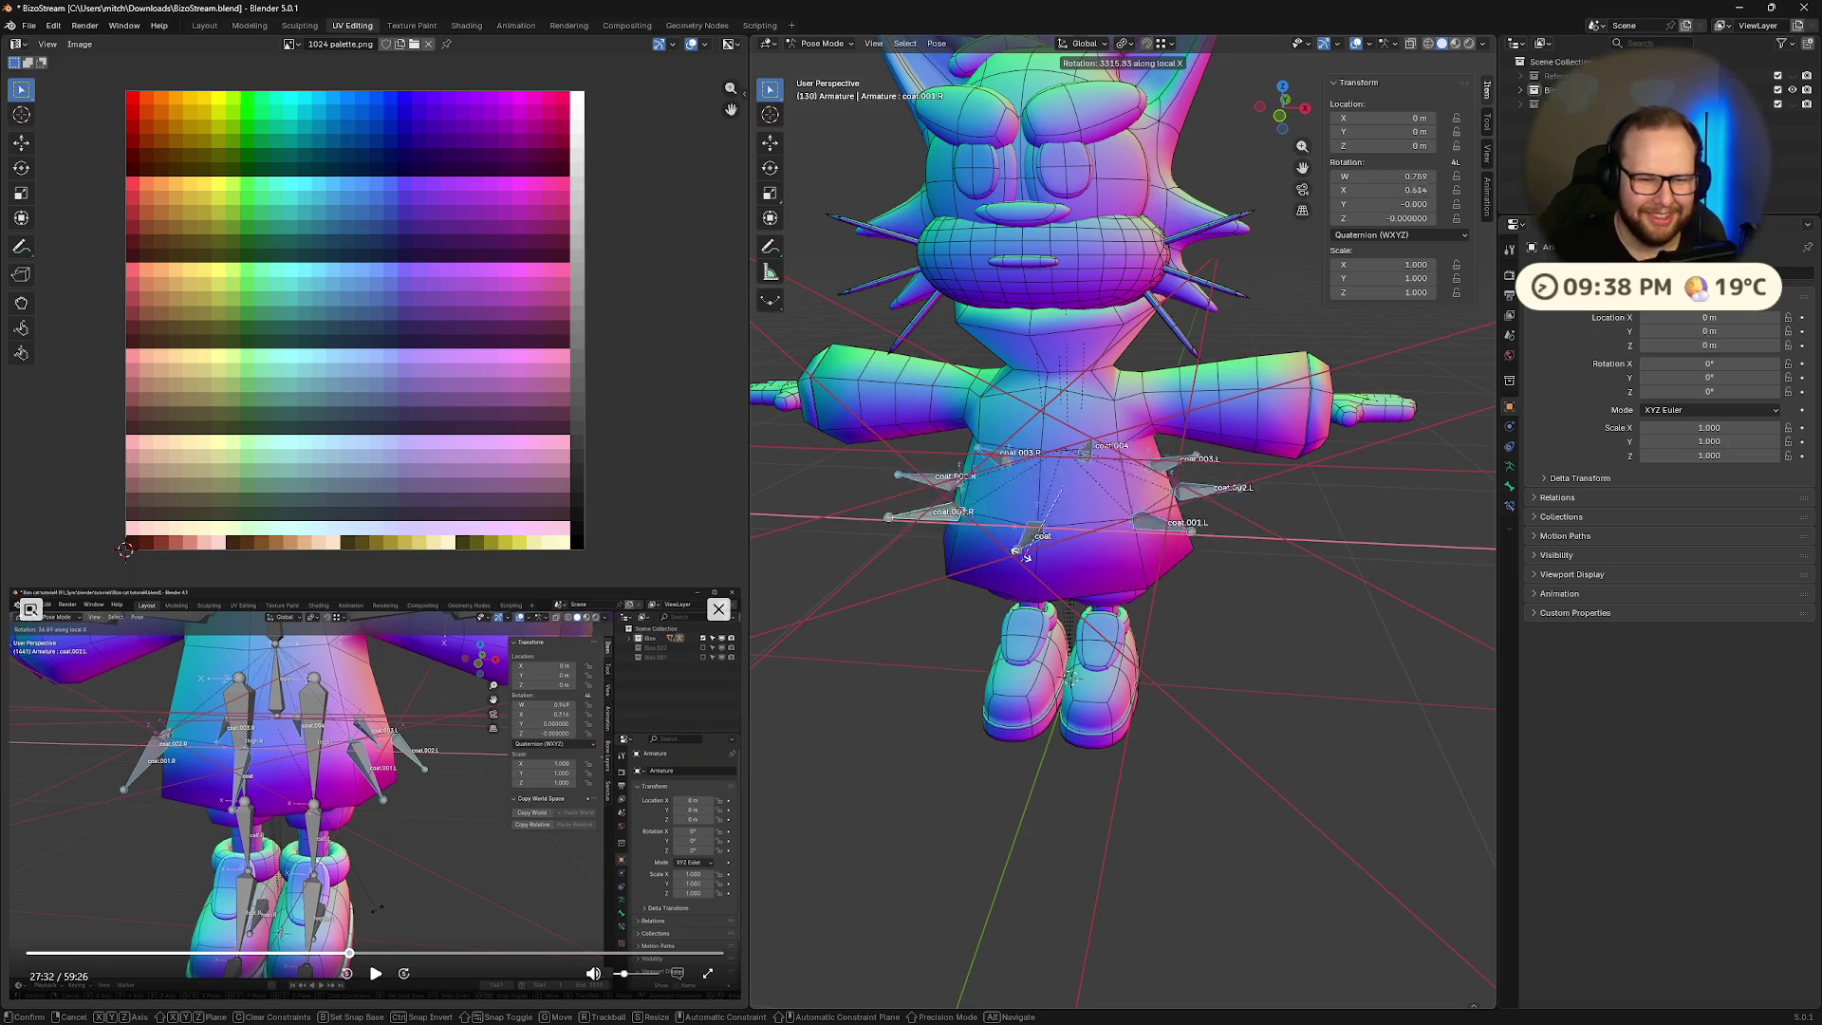
{"action": "left_click", "coordinate": [975, 571]}
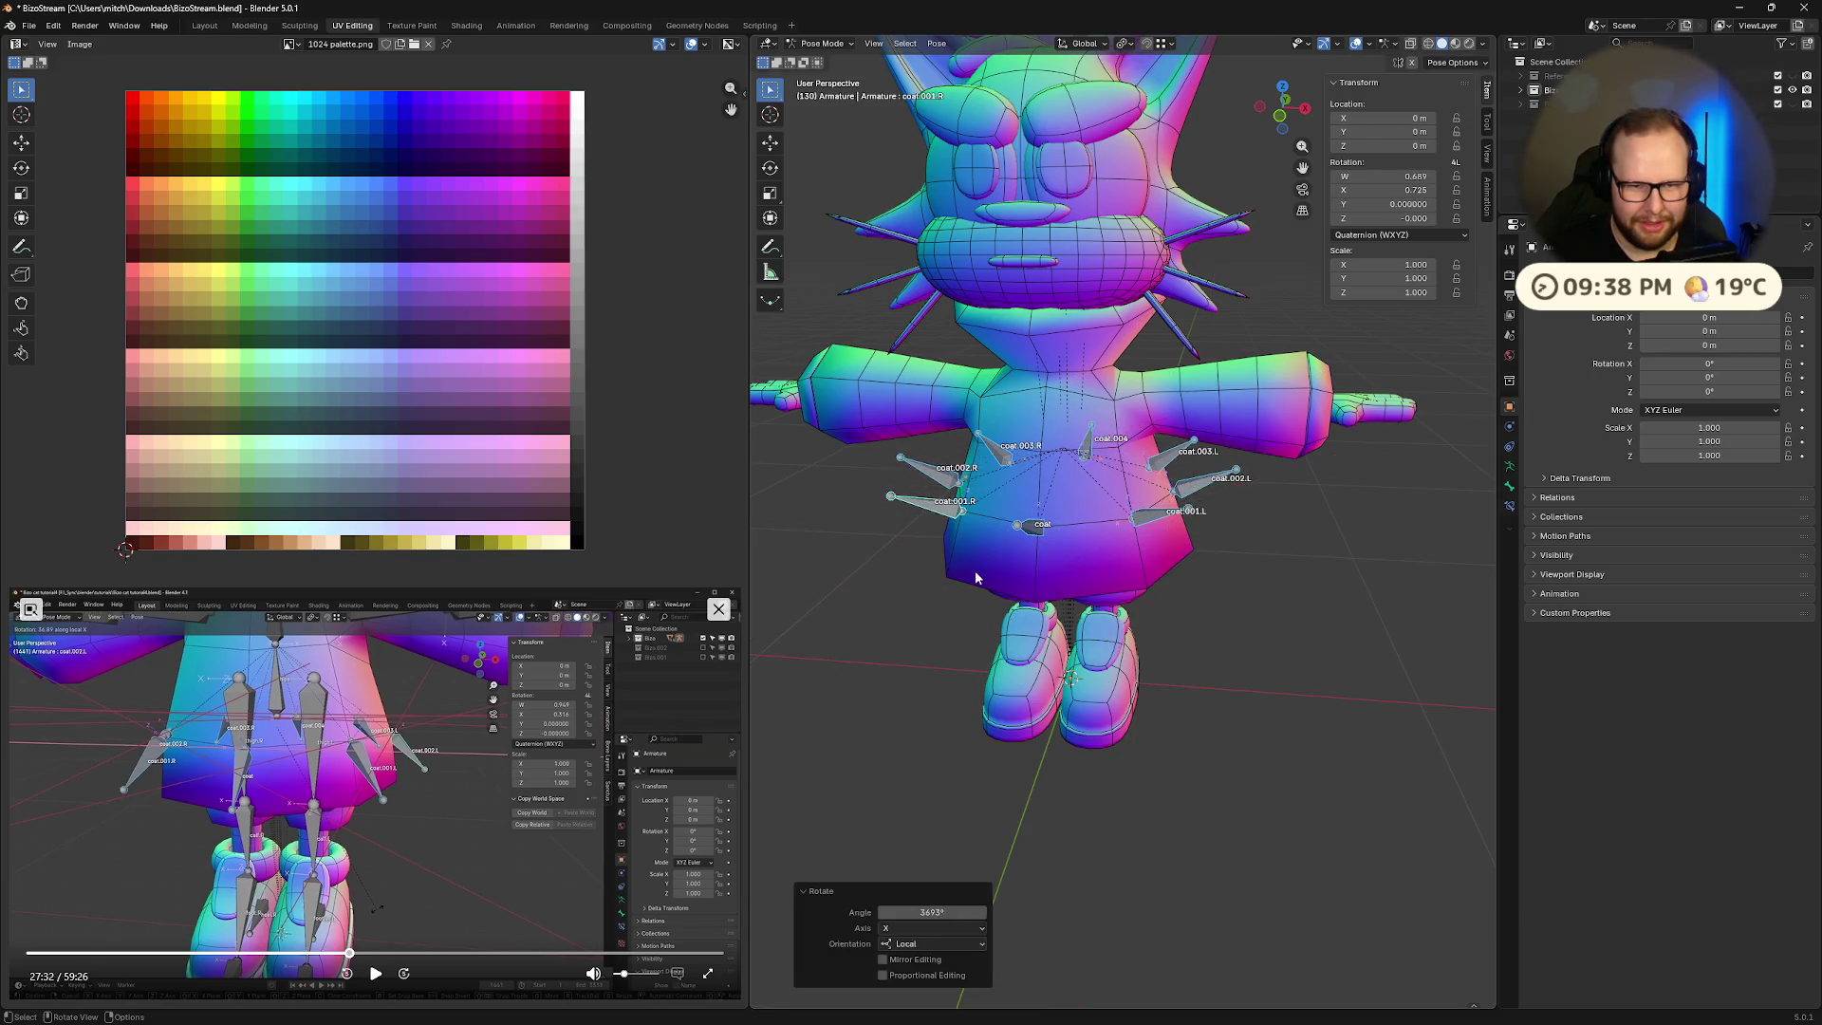
{"action": "key", "text": "ctrl+z"}
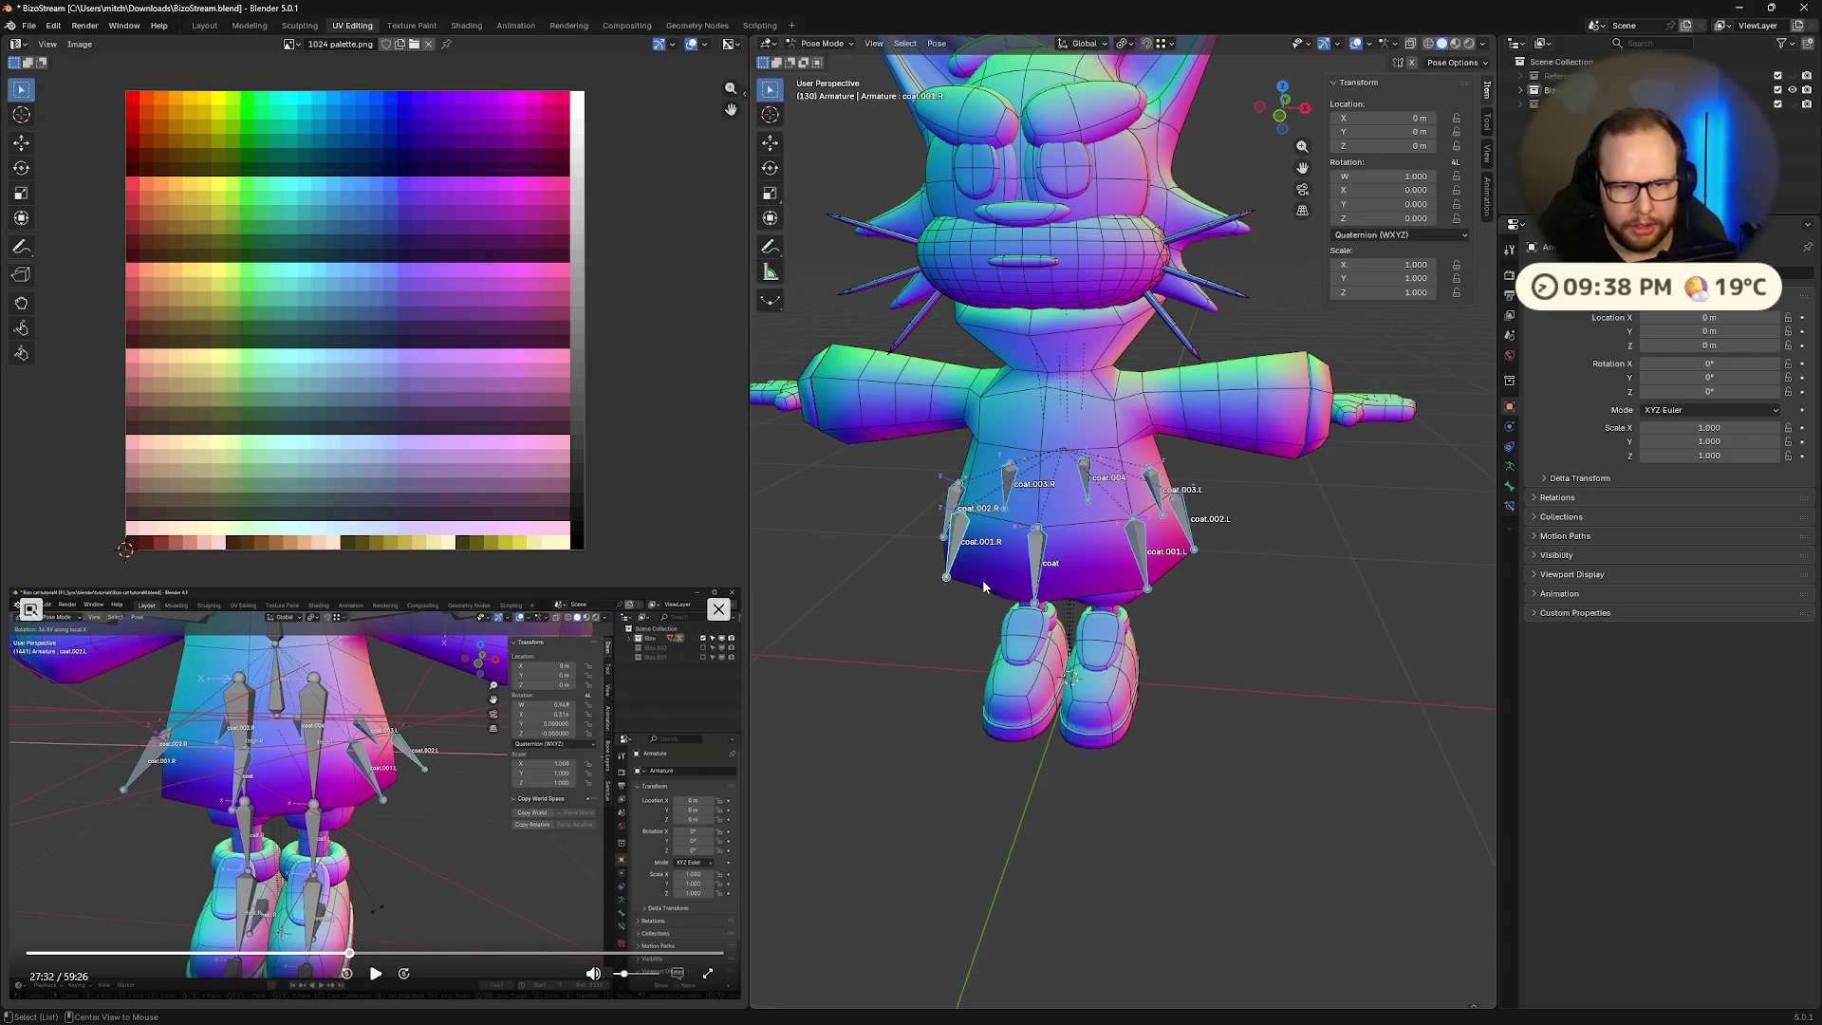
{"action": "middle_click_drag", "start_coordinate": [1193, 667], "coordinate": [1208, 655]}
{"action": "left_click", "coordinate": [375, 974]}
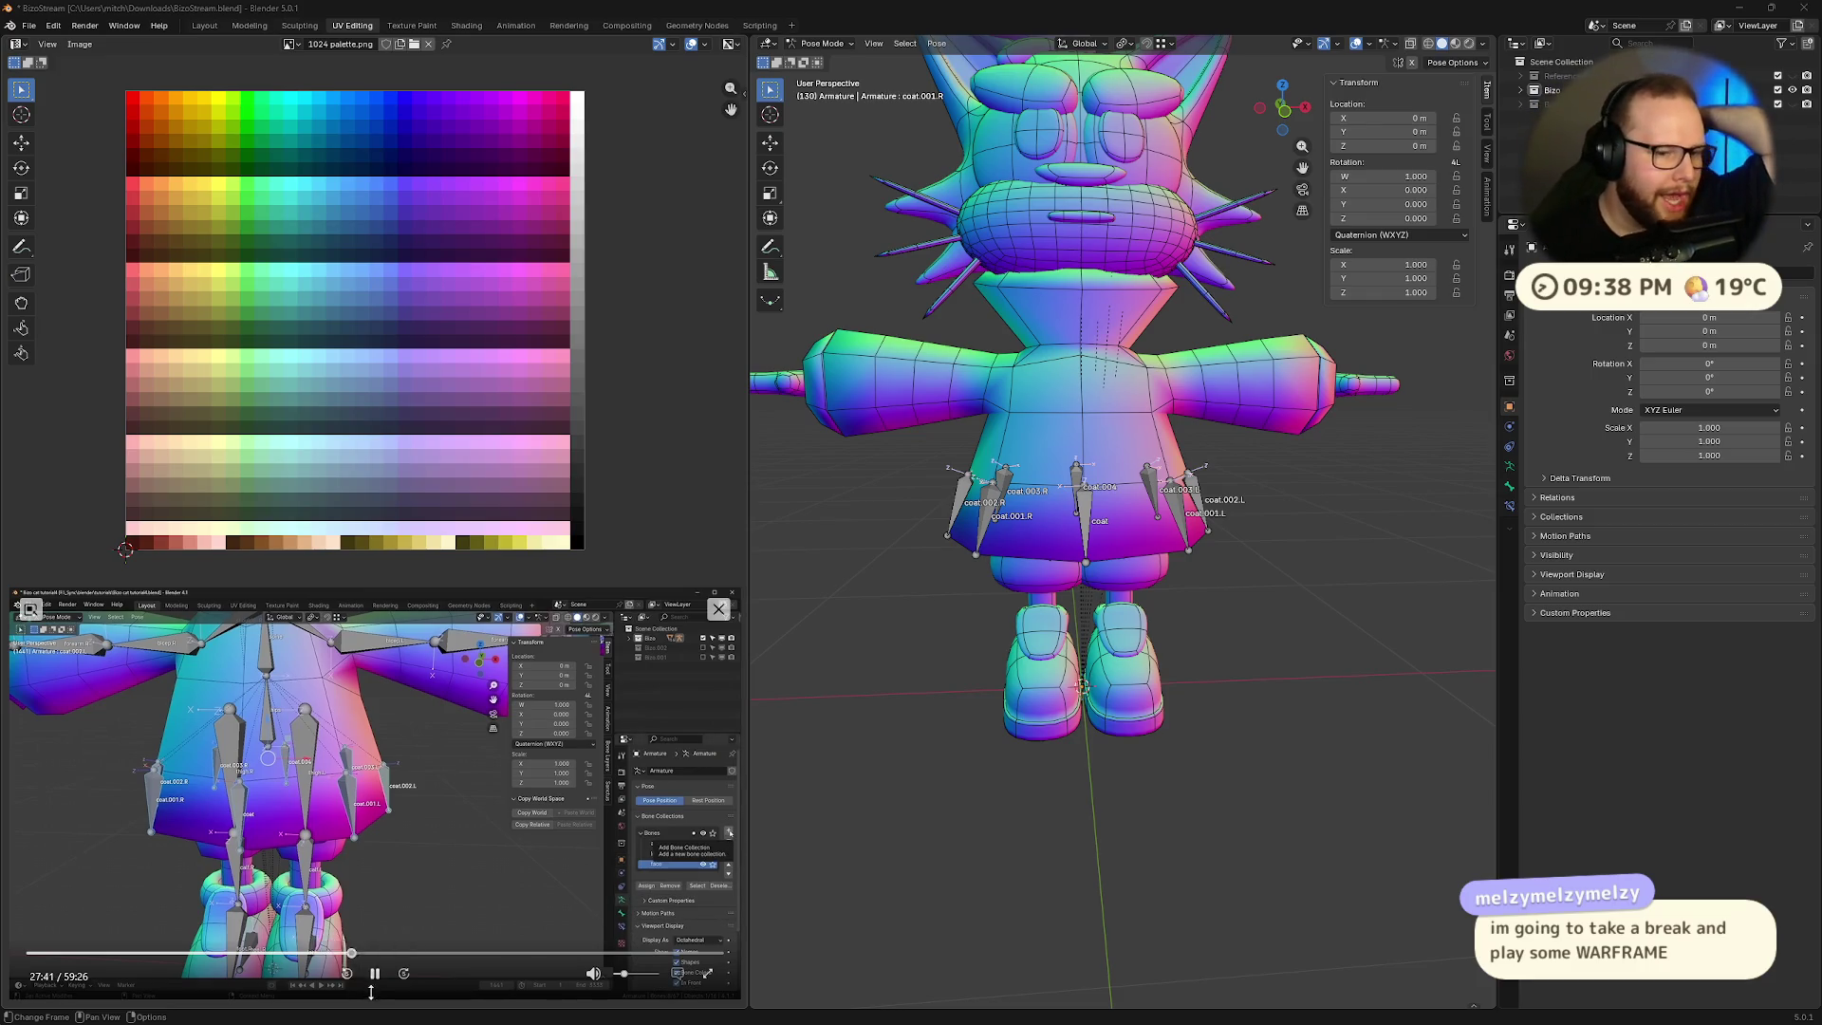
{"action": "left_click", "coordinate": [375, 973]}
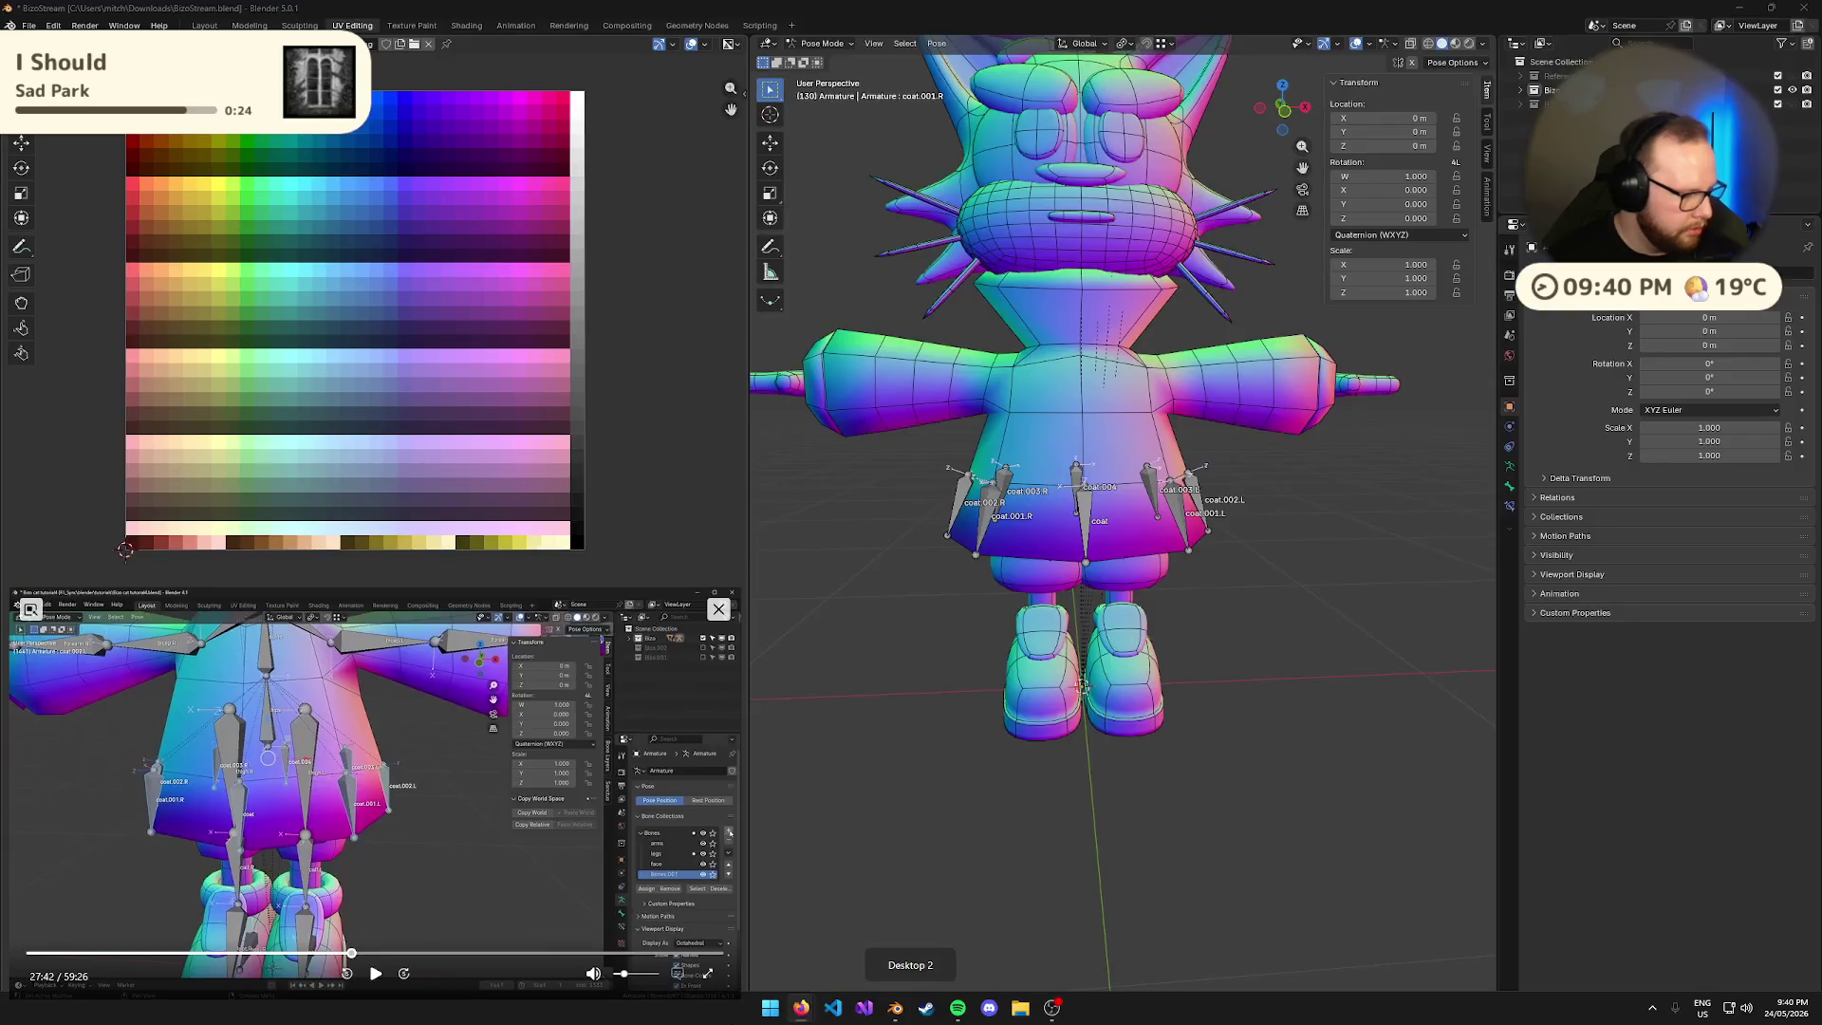
- Switch to the virtual desktop showing File Explorer's stream-overlay folder
{"action": "key", "text": "ctrl+super+Left"}
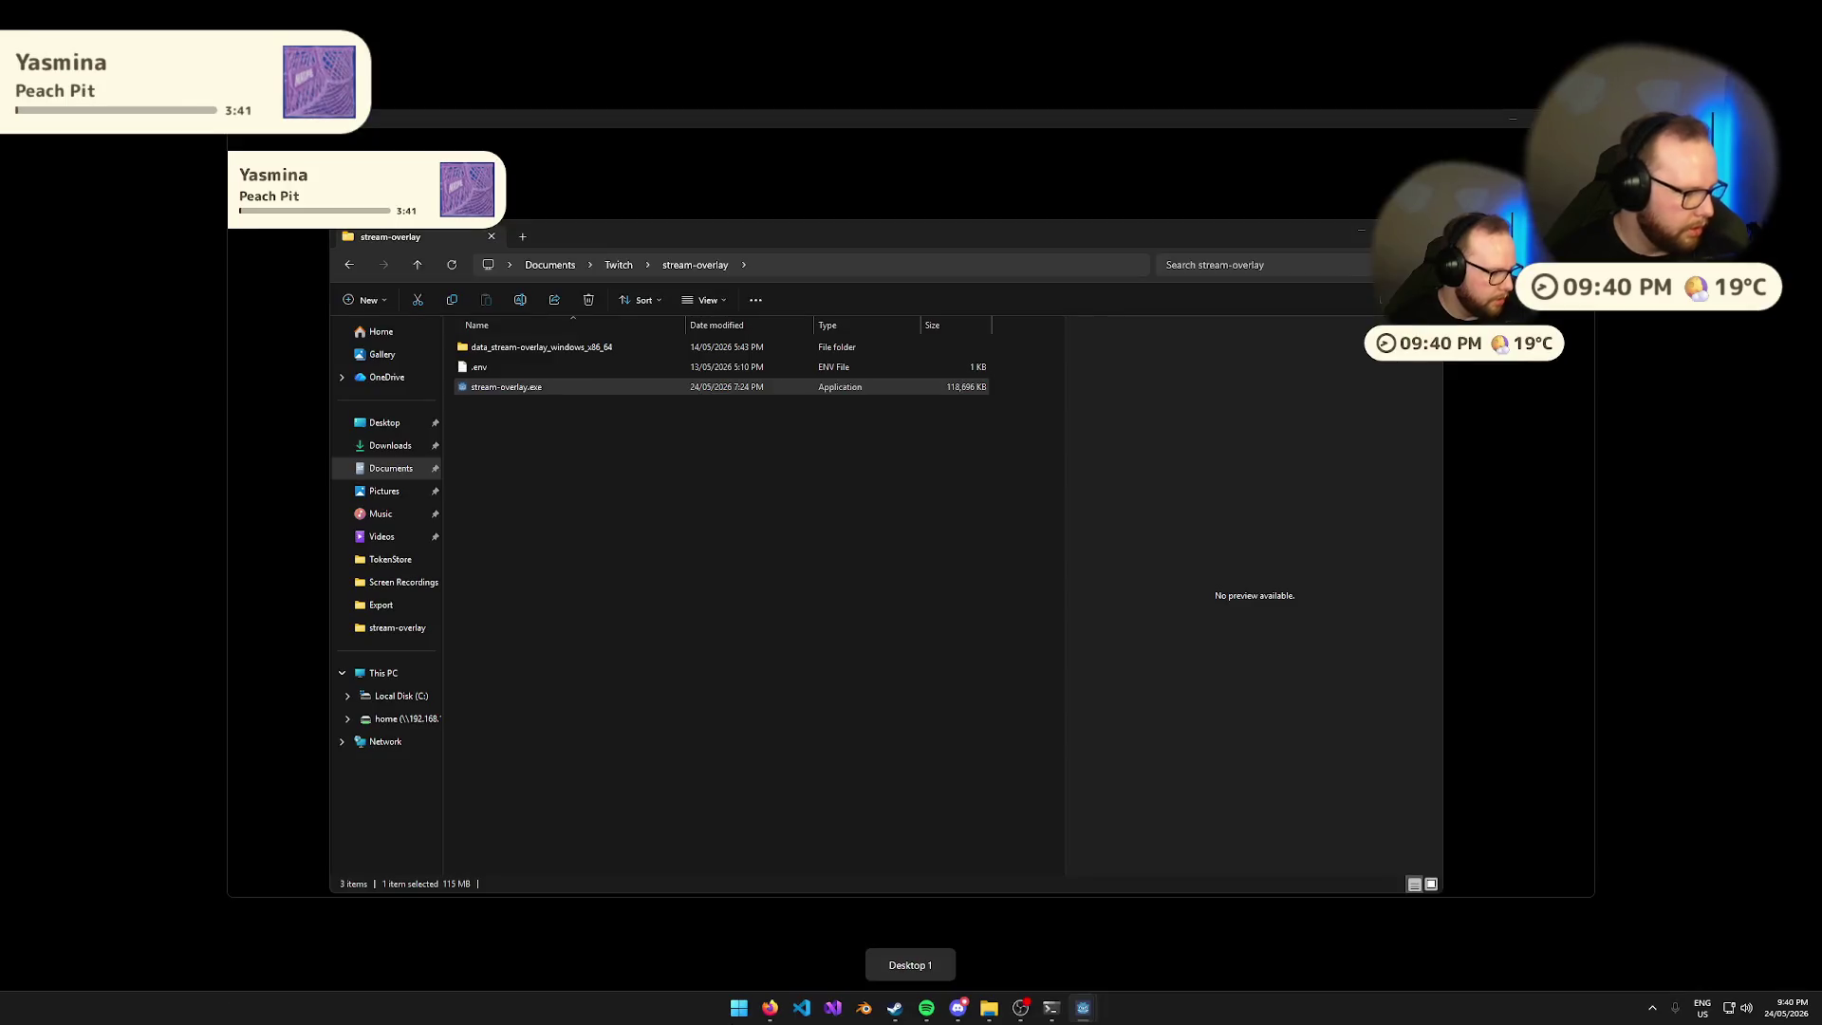
{"action": "key", "text": "super+Tab"}
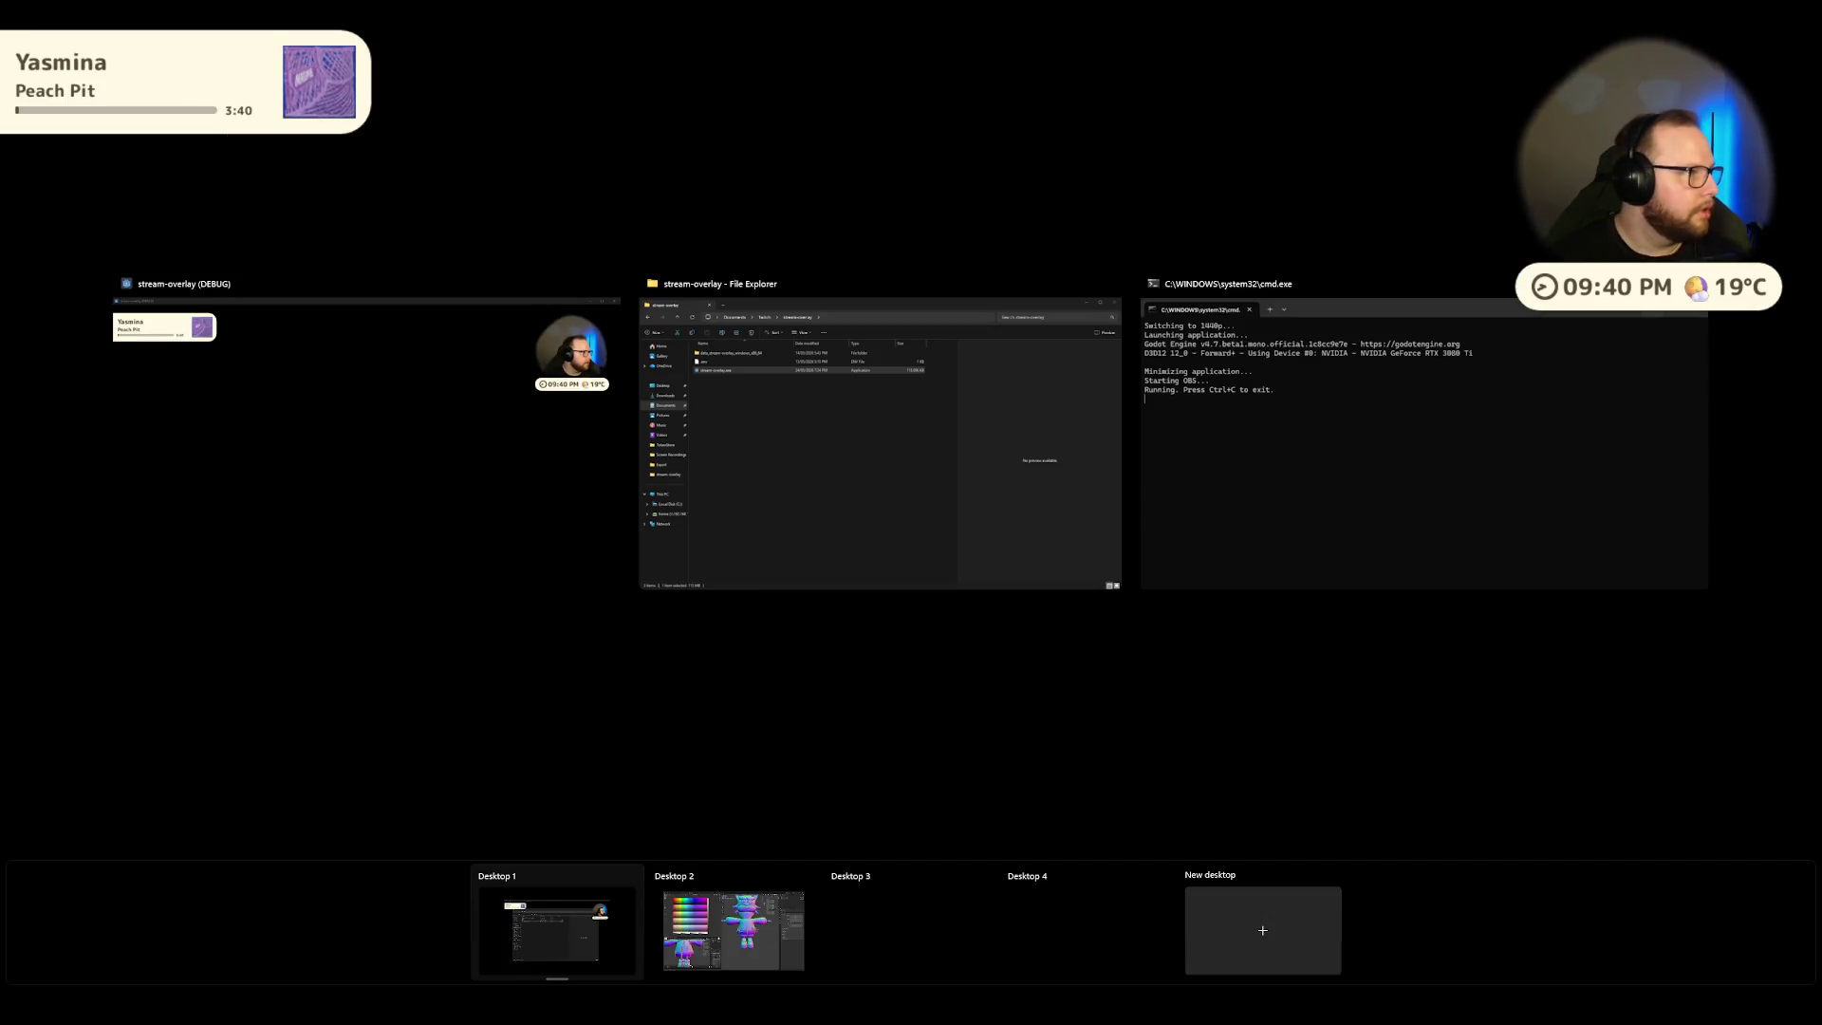
{"action": "left_click", "coordinate": [423, 185]}
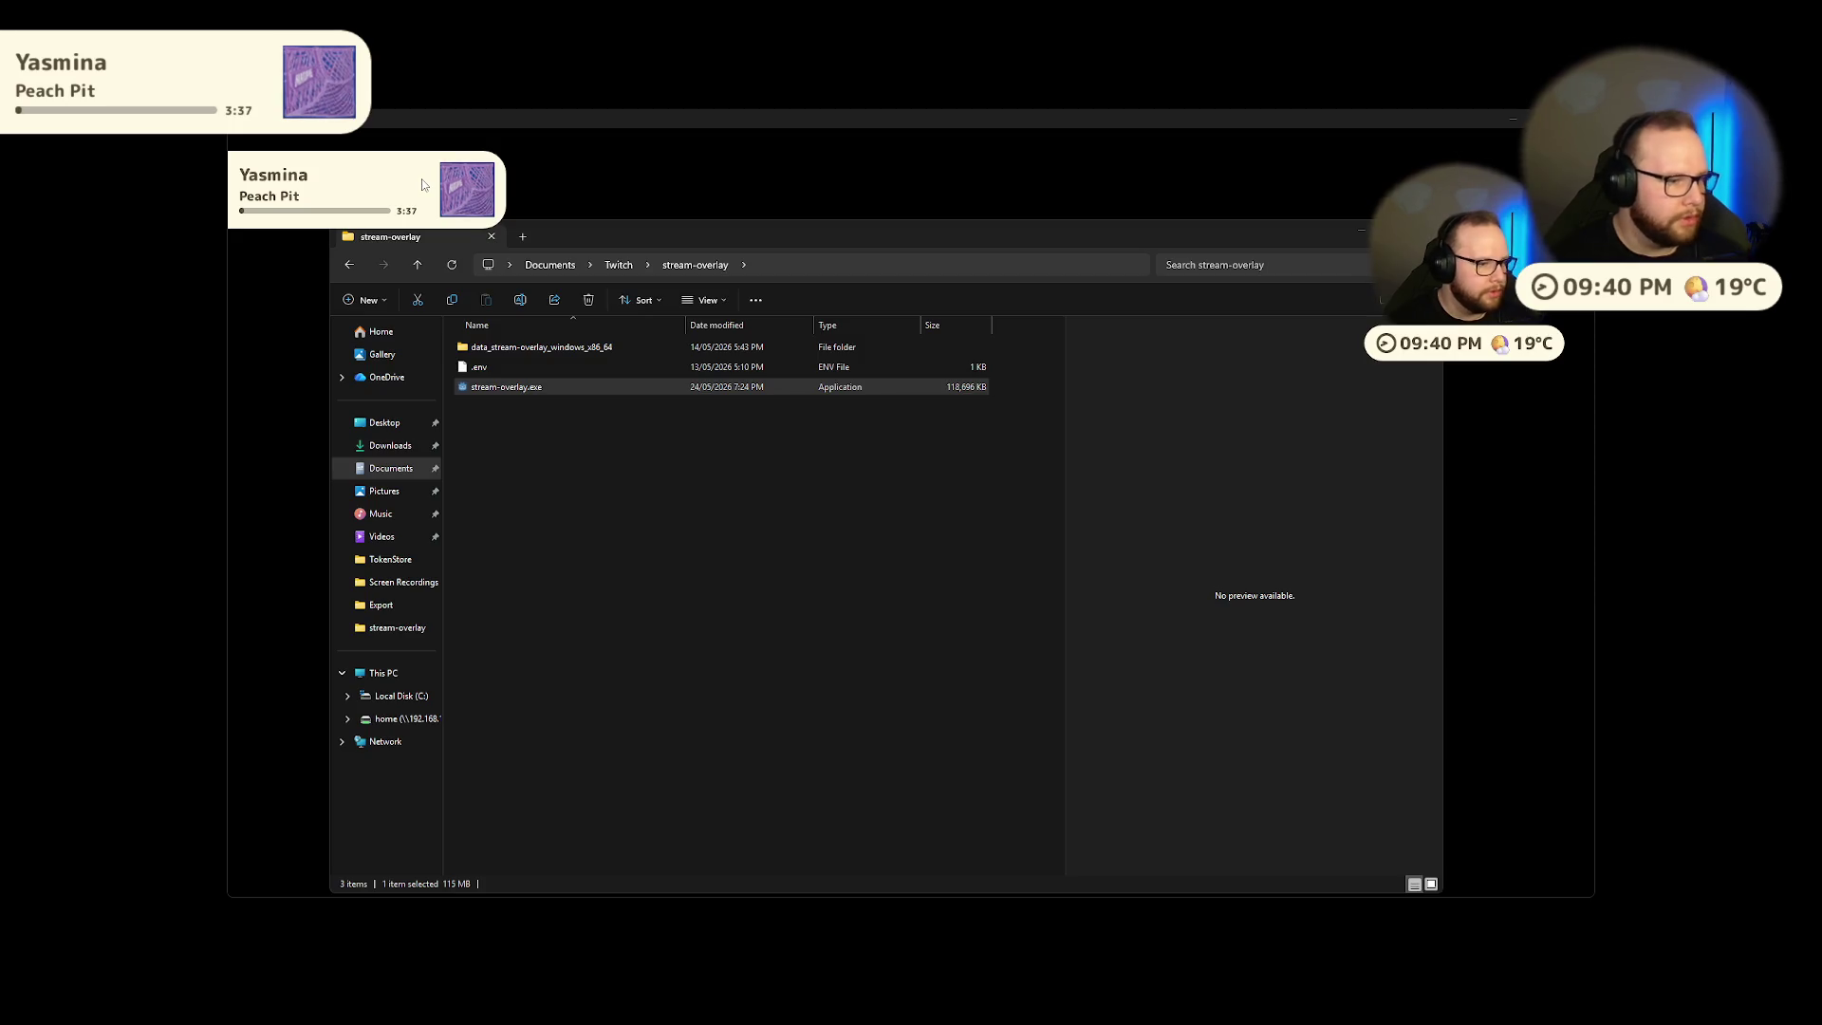
{"action": "key", "text": "ctrl+super+Right"}
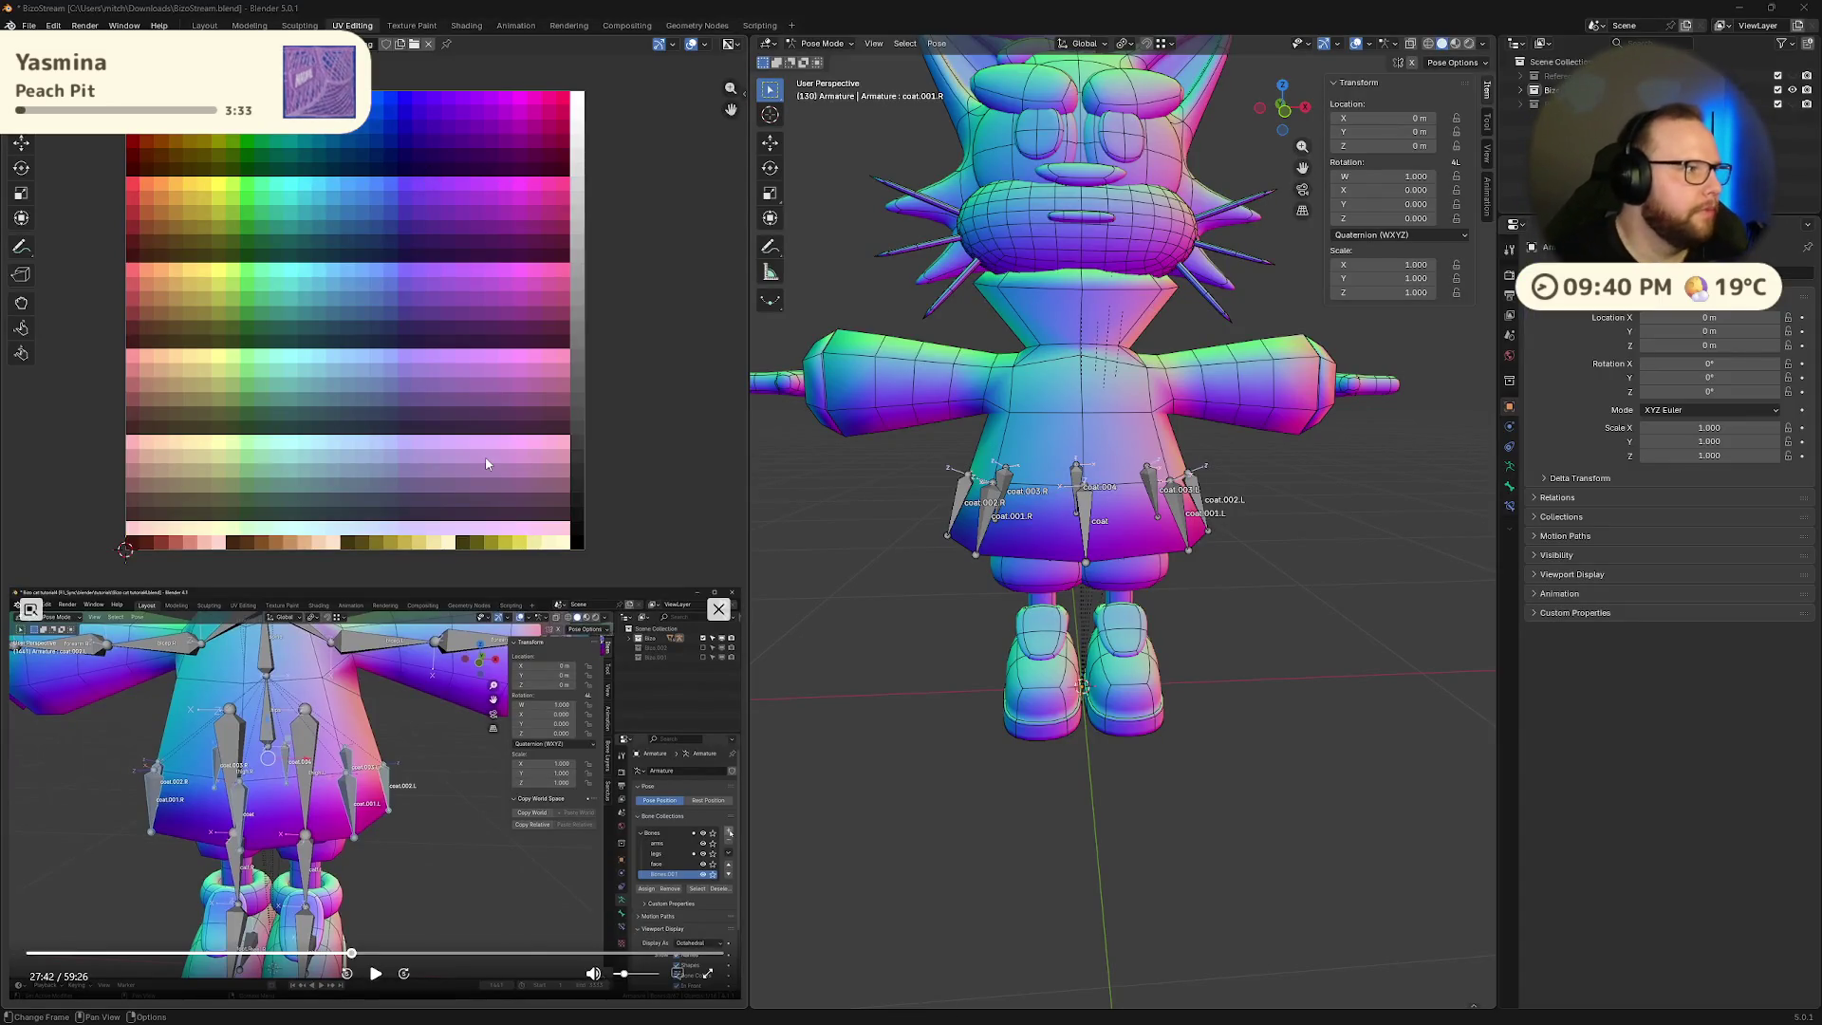
- Box-select all the coat bones from a front view of the character
{"action": "left_click", "coordinate": [376, 973]}
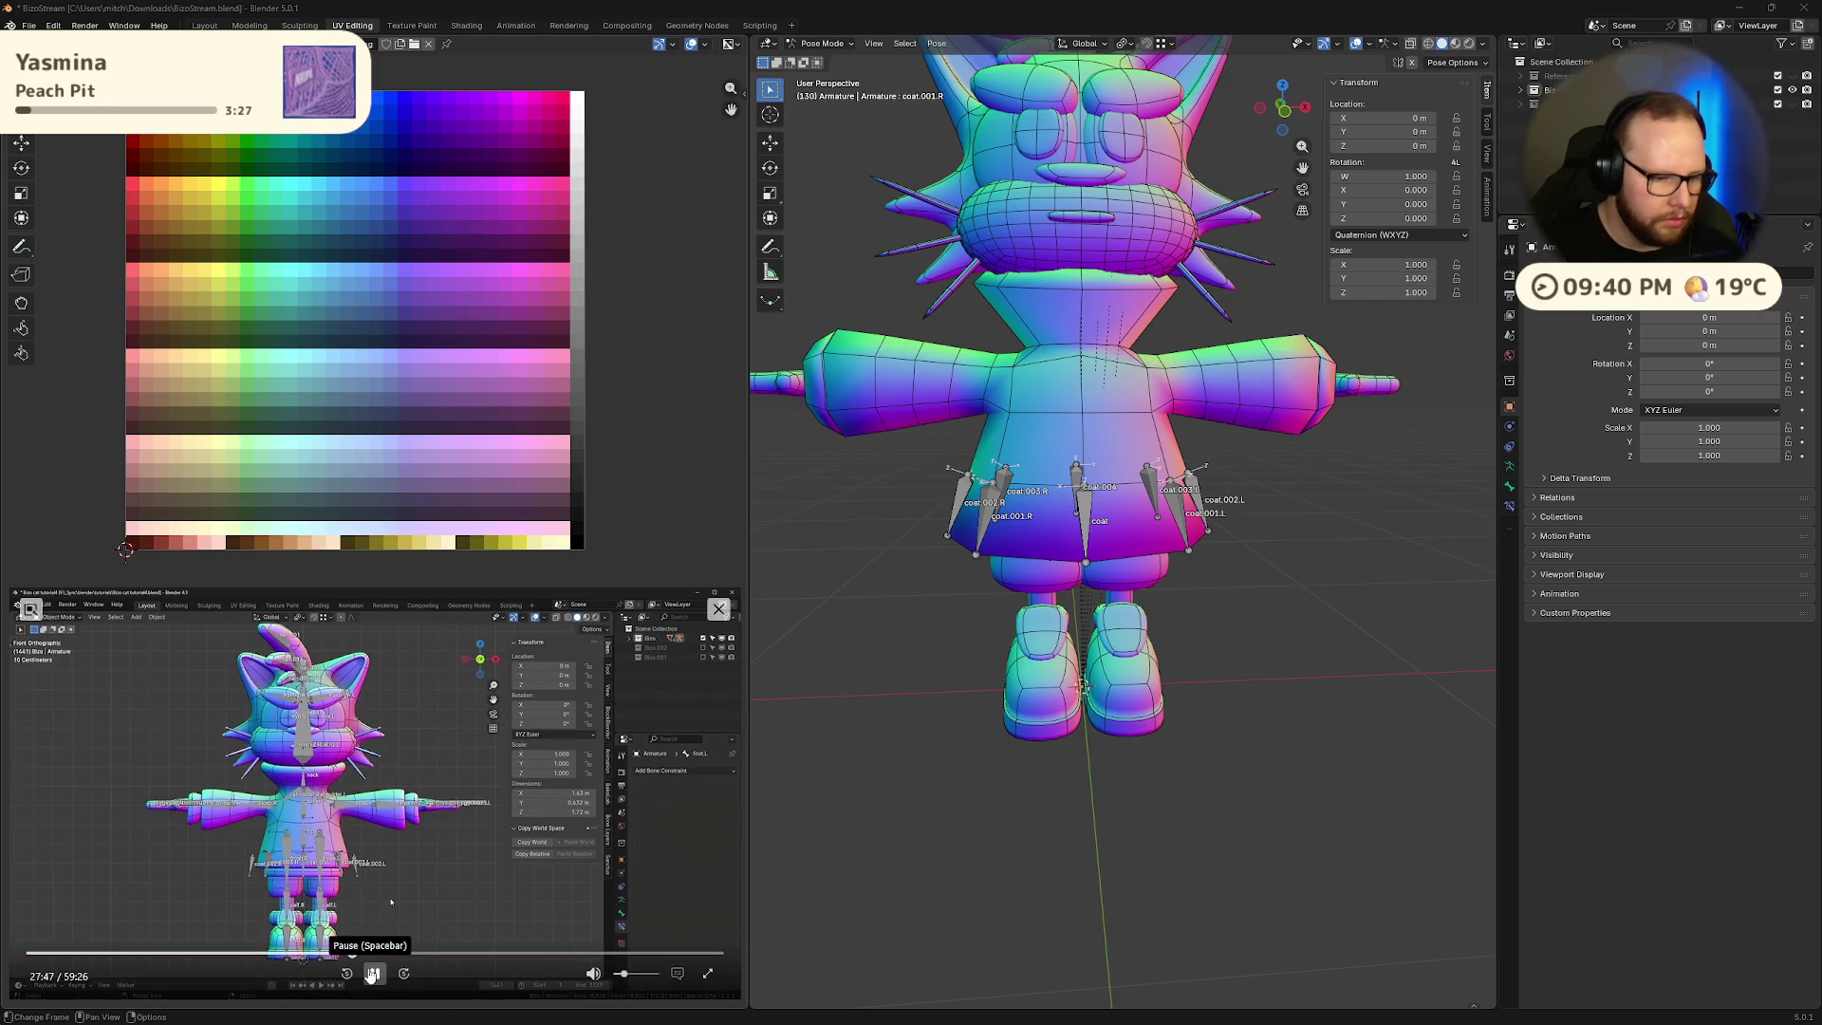
{"action": "left_click", "coordinate": [375, 974]}
{"action": "scroll", "coordinate": [1183, 532], "scroll_direction": "up", "scroll_amount": 3}
{"action": "middle_click_drag", "start_coordinate": [1175, 529], "coordinate": [951, 462]}
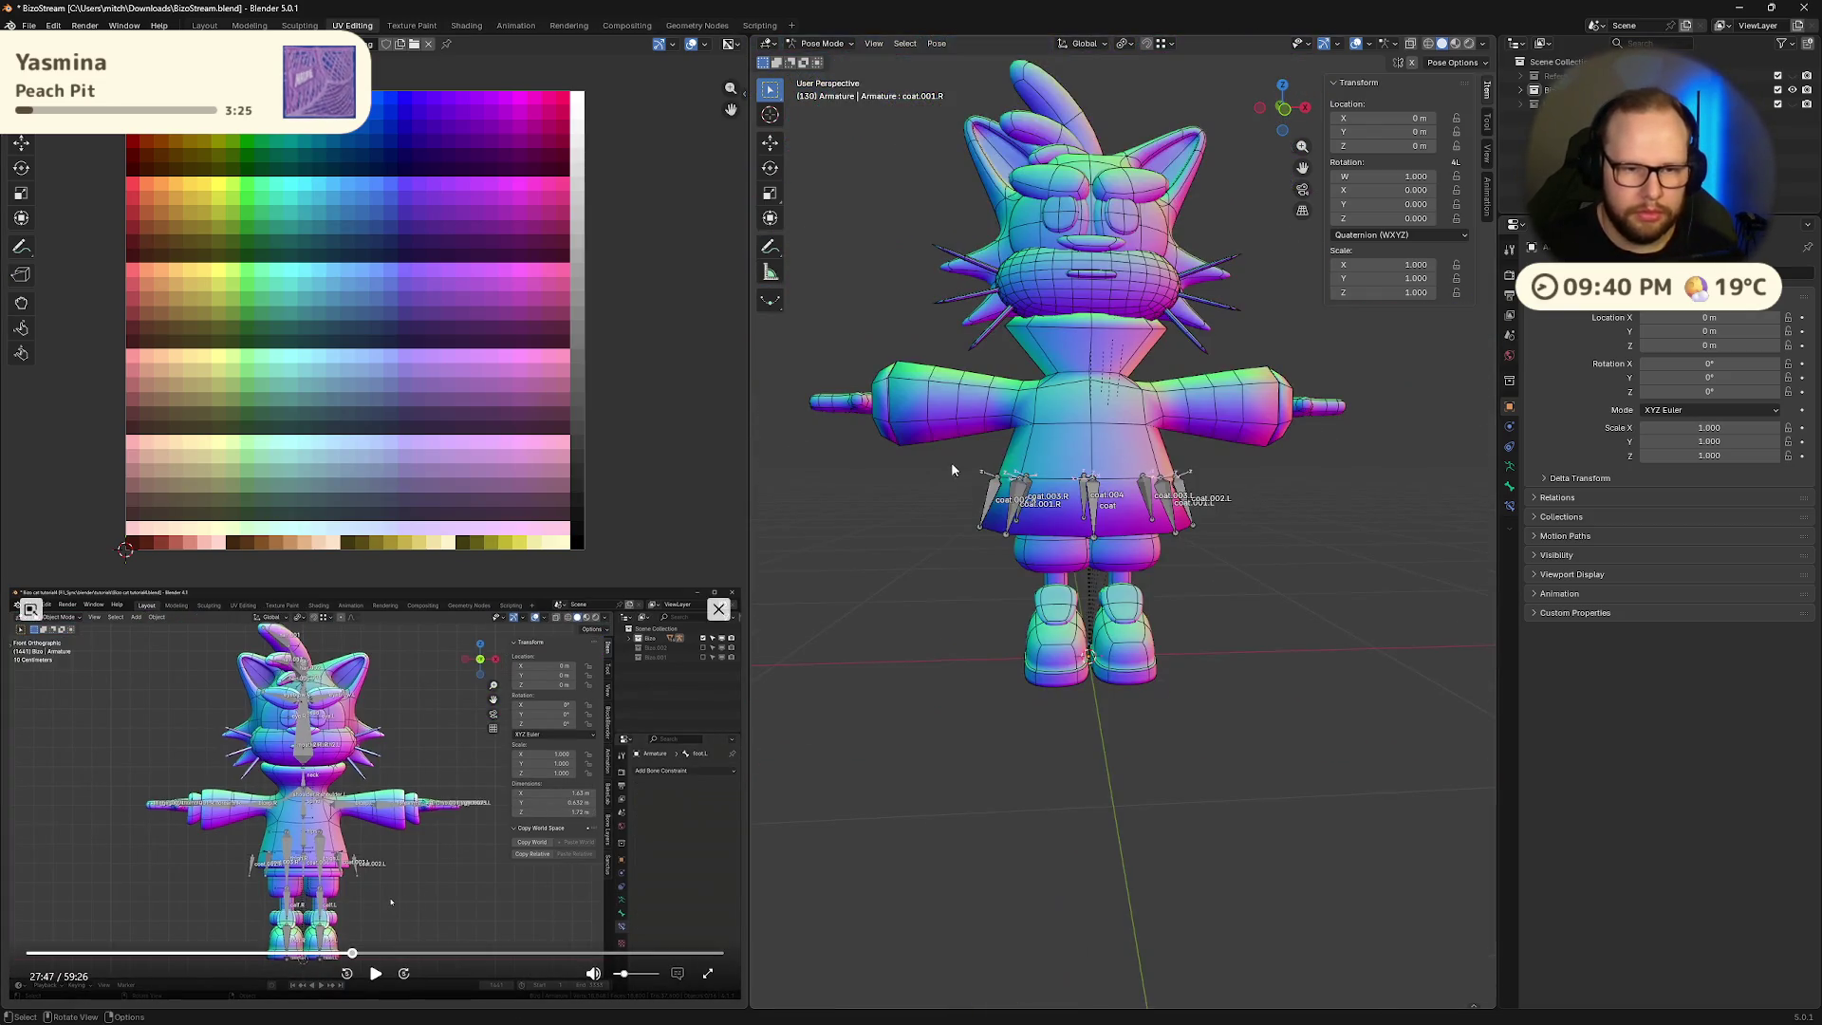
{"action": "left_click_drag", "start_coordinate": [951, 461], "coordinate": [1243, 541]}
{"action": "middle_click_drag", "start_coordinate": [1243, 541], "coordinate": [1260, 538]}
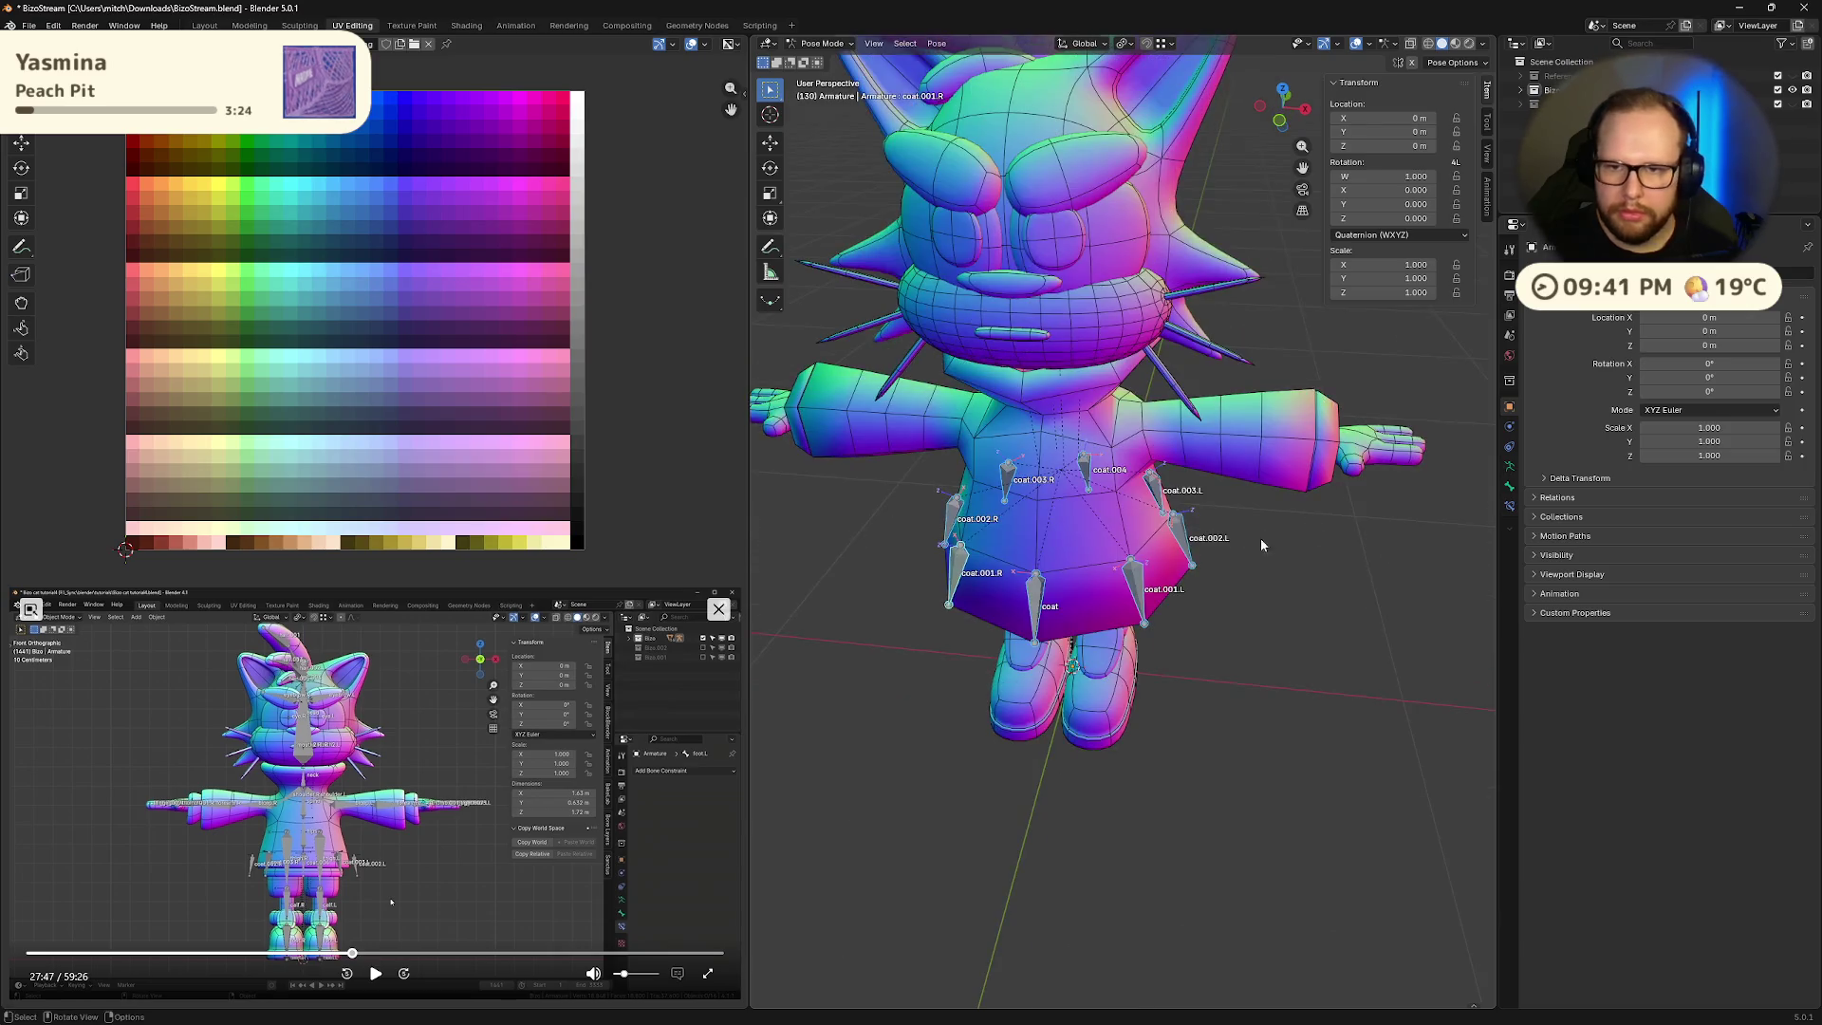
- Create a bone collection named 'clothing' and assign the selected coat bones to it
{"action": "left_click", "coordinate": [1510, 466]}
{"action": "left_click", "coordinate": [1804, 367]}
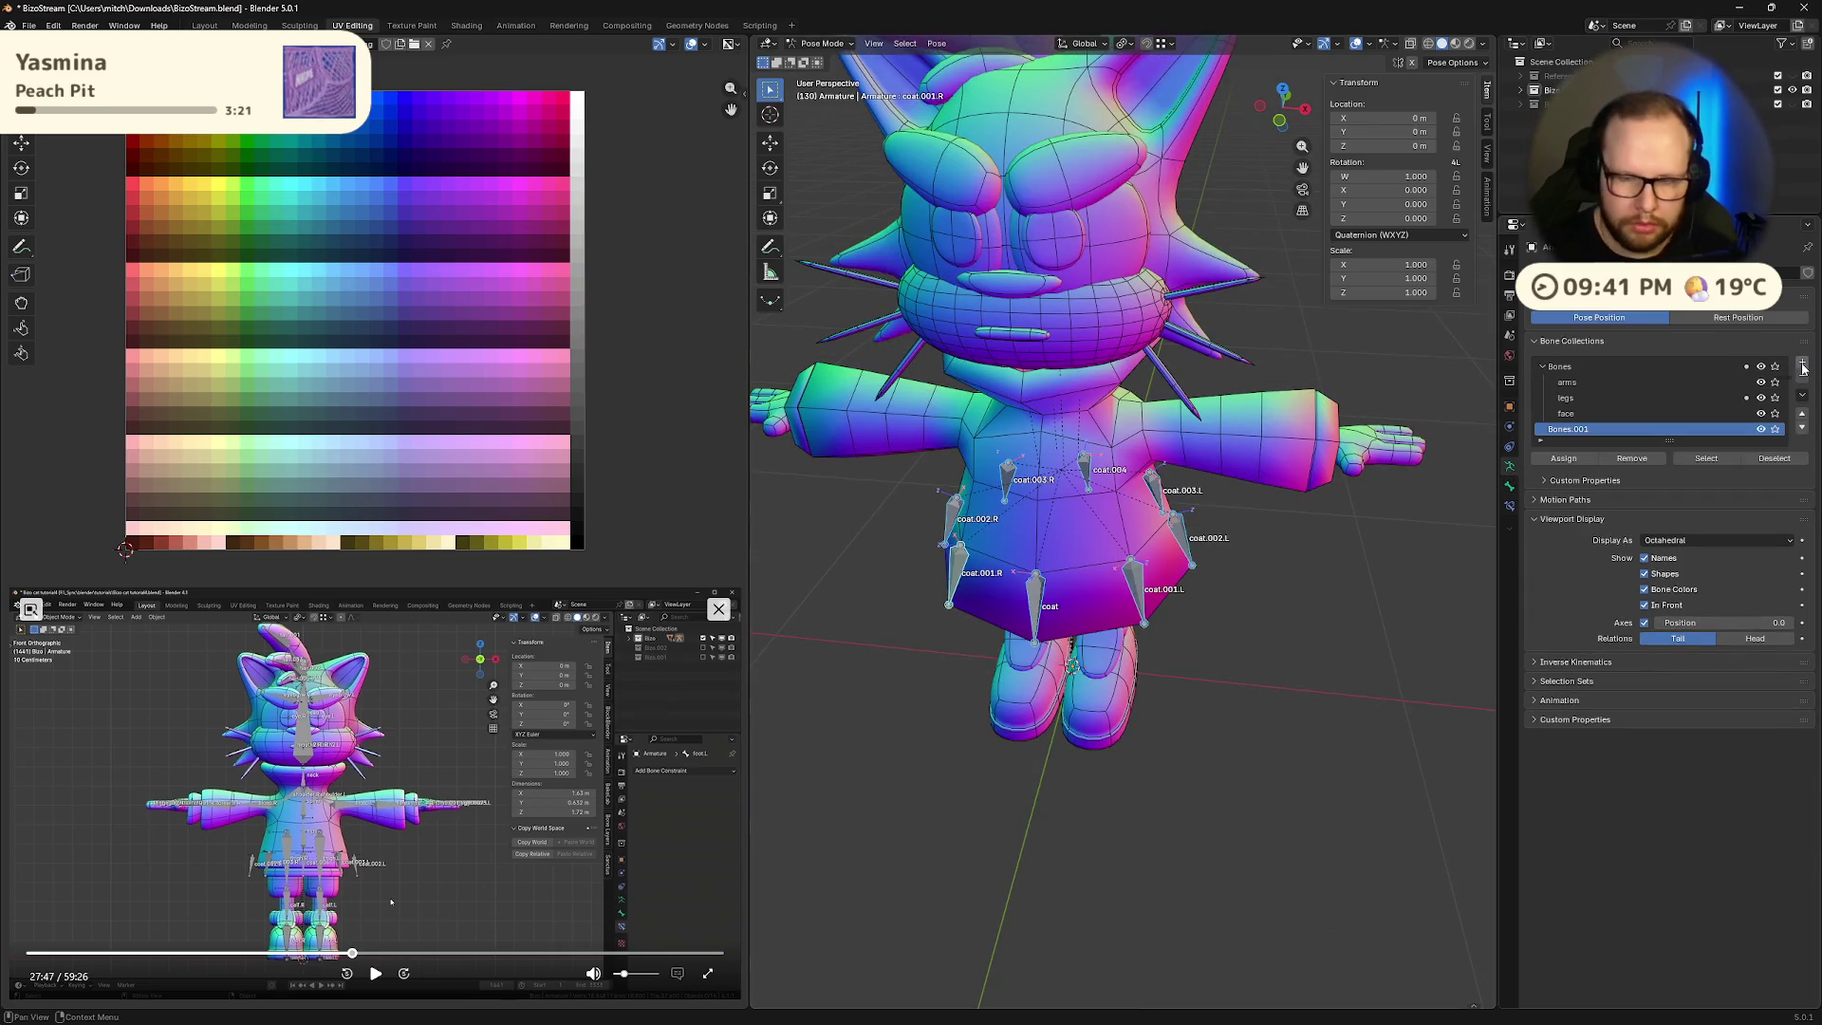
{"action": "left_click", "coordinate": [1803, 376]}
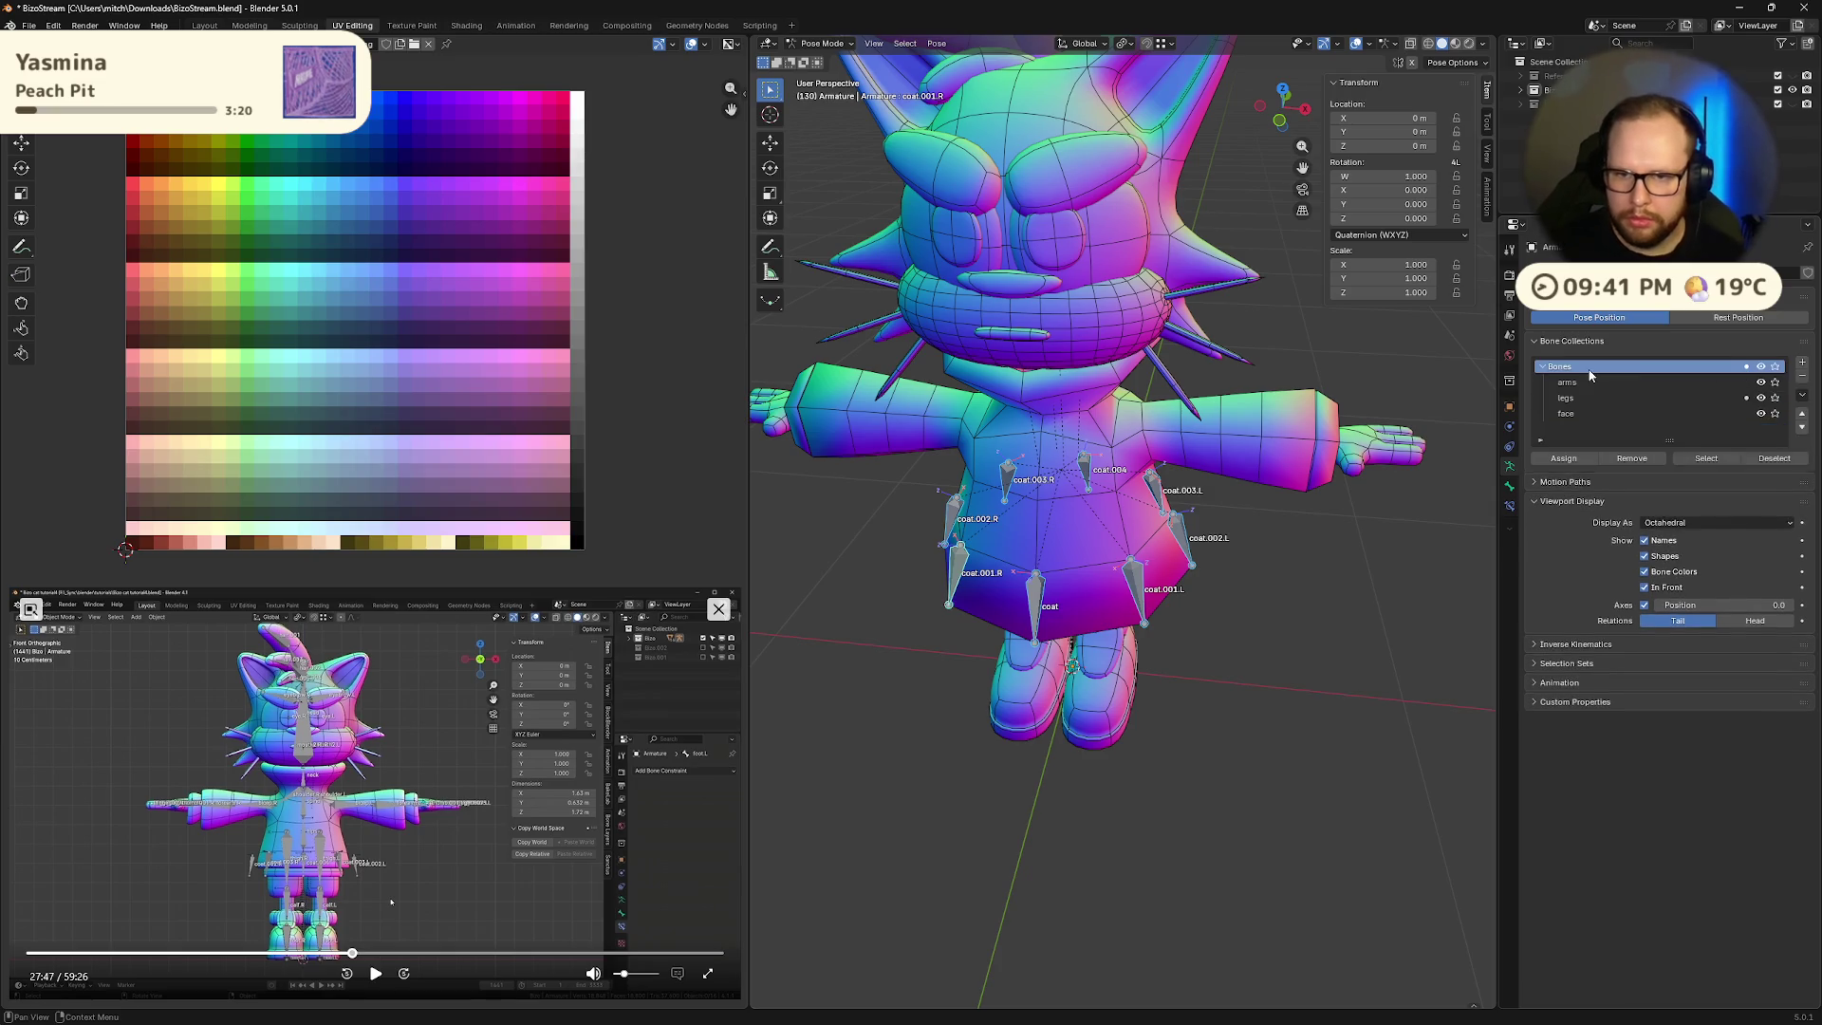
{"action": "left_click", "coordinate": [1807, 363]}
{"action": "double_click", "coordinate": [1595, 429]}
{"action": "type", "text": "cloth"}
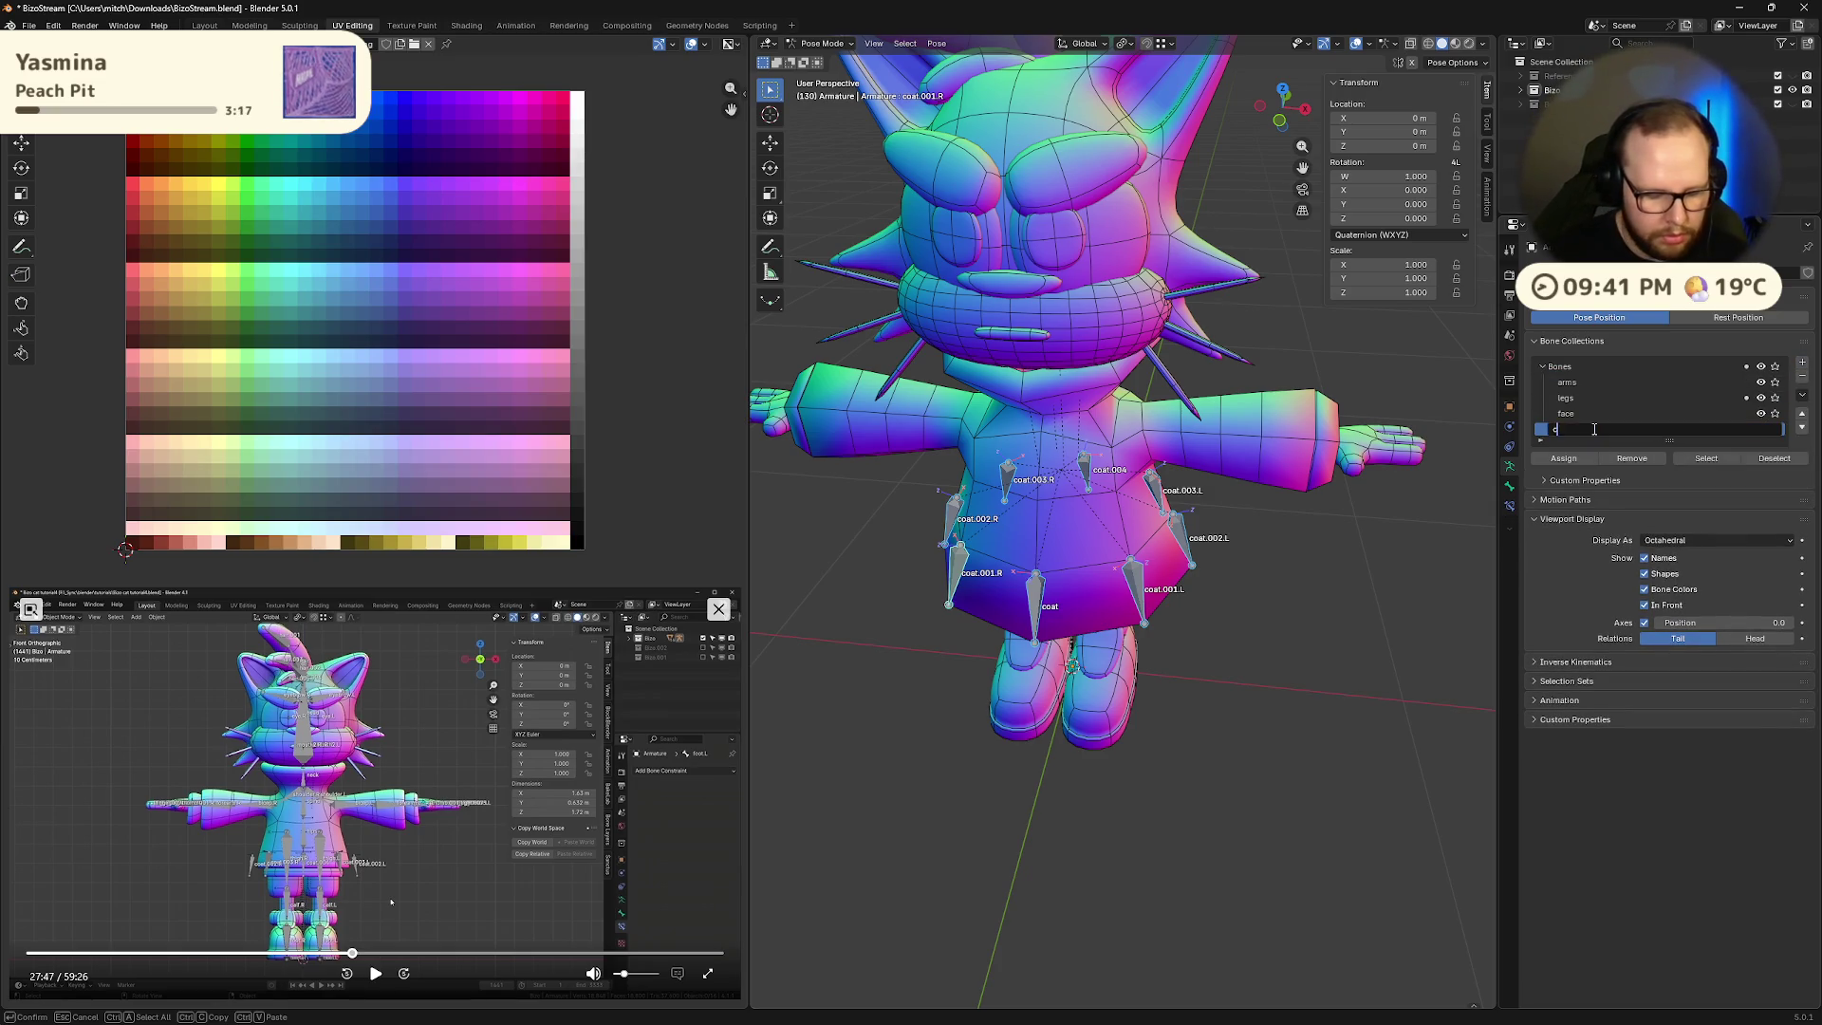
{"action": "type", "text": "ing"}
{"action": "key", "text": "Return"}
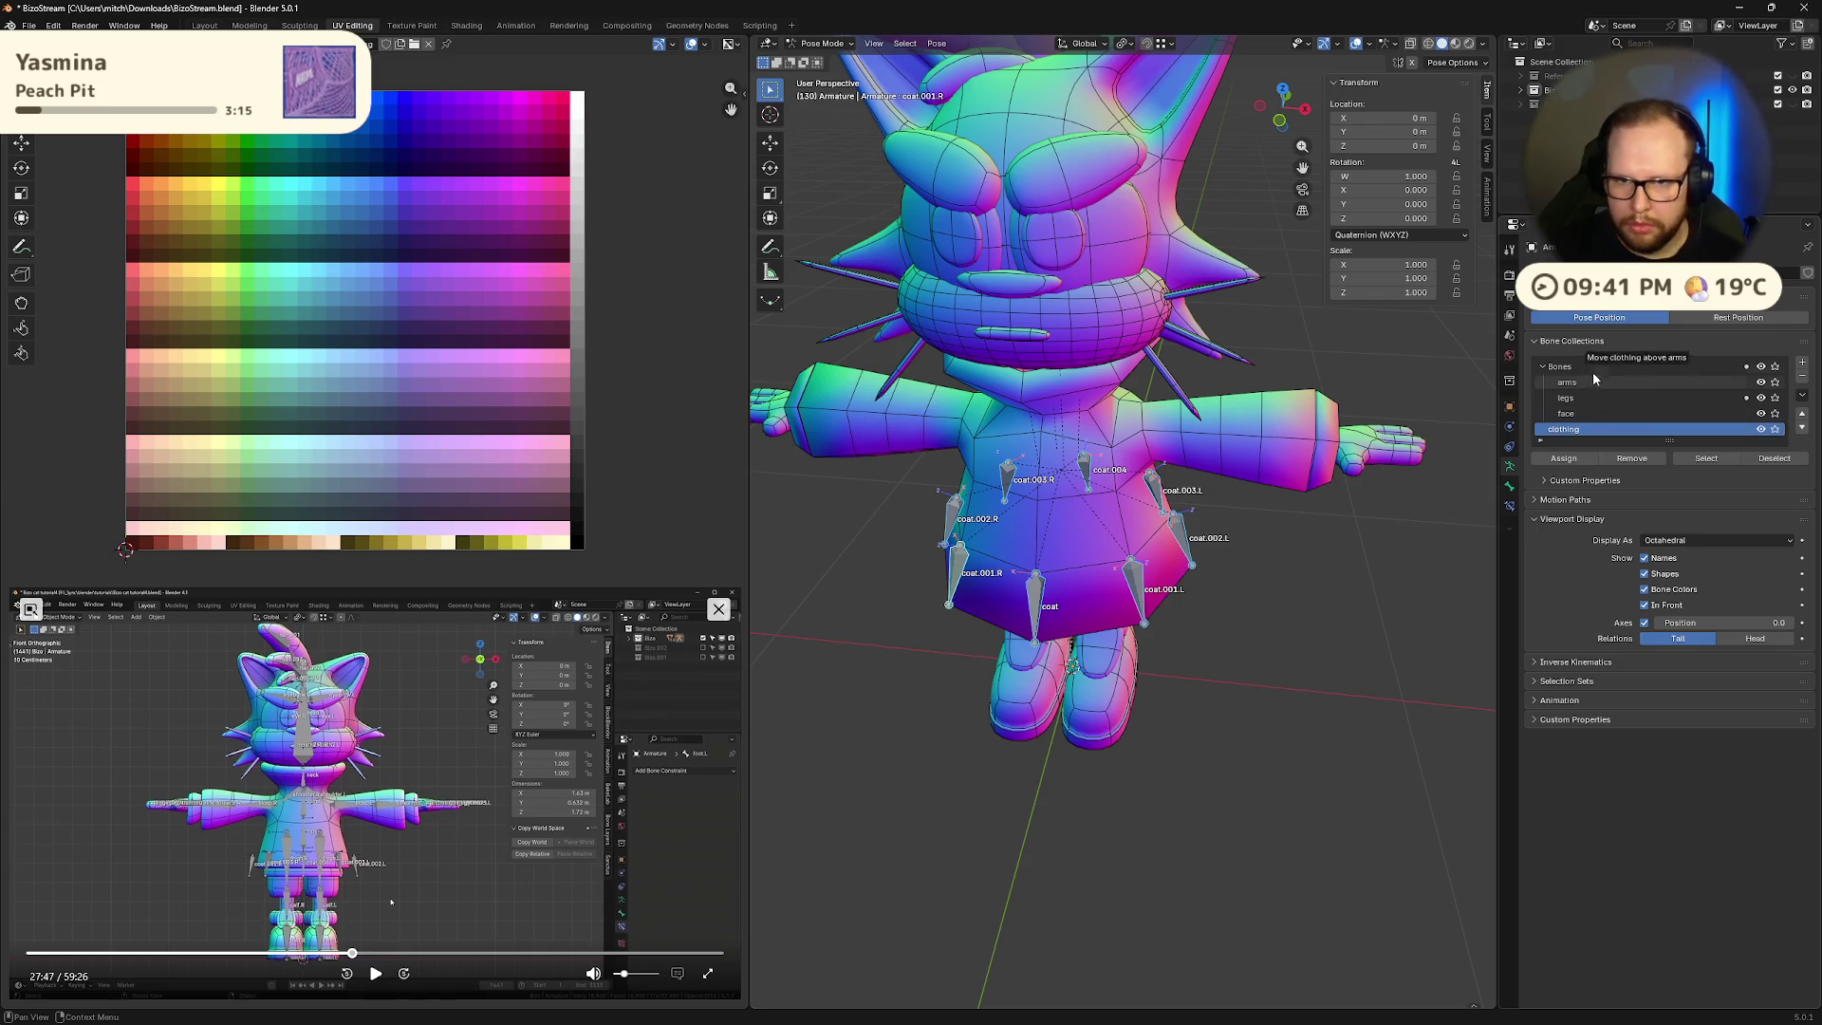
{"action": "left_click", "coordinate": [1564, 458]}
- Unhide all bones, preview the clothing collection alone, then switch to Edit Mode
{"action": "middle_click_drag", "start_coordinate": [1337, 647], "coordinate": [1196, 664]}
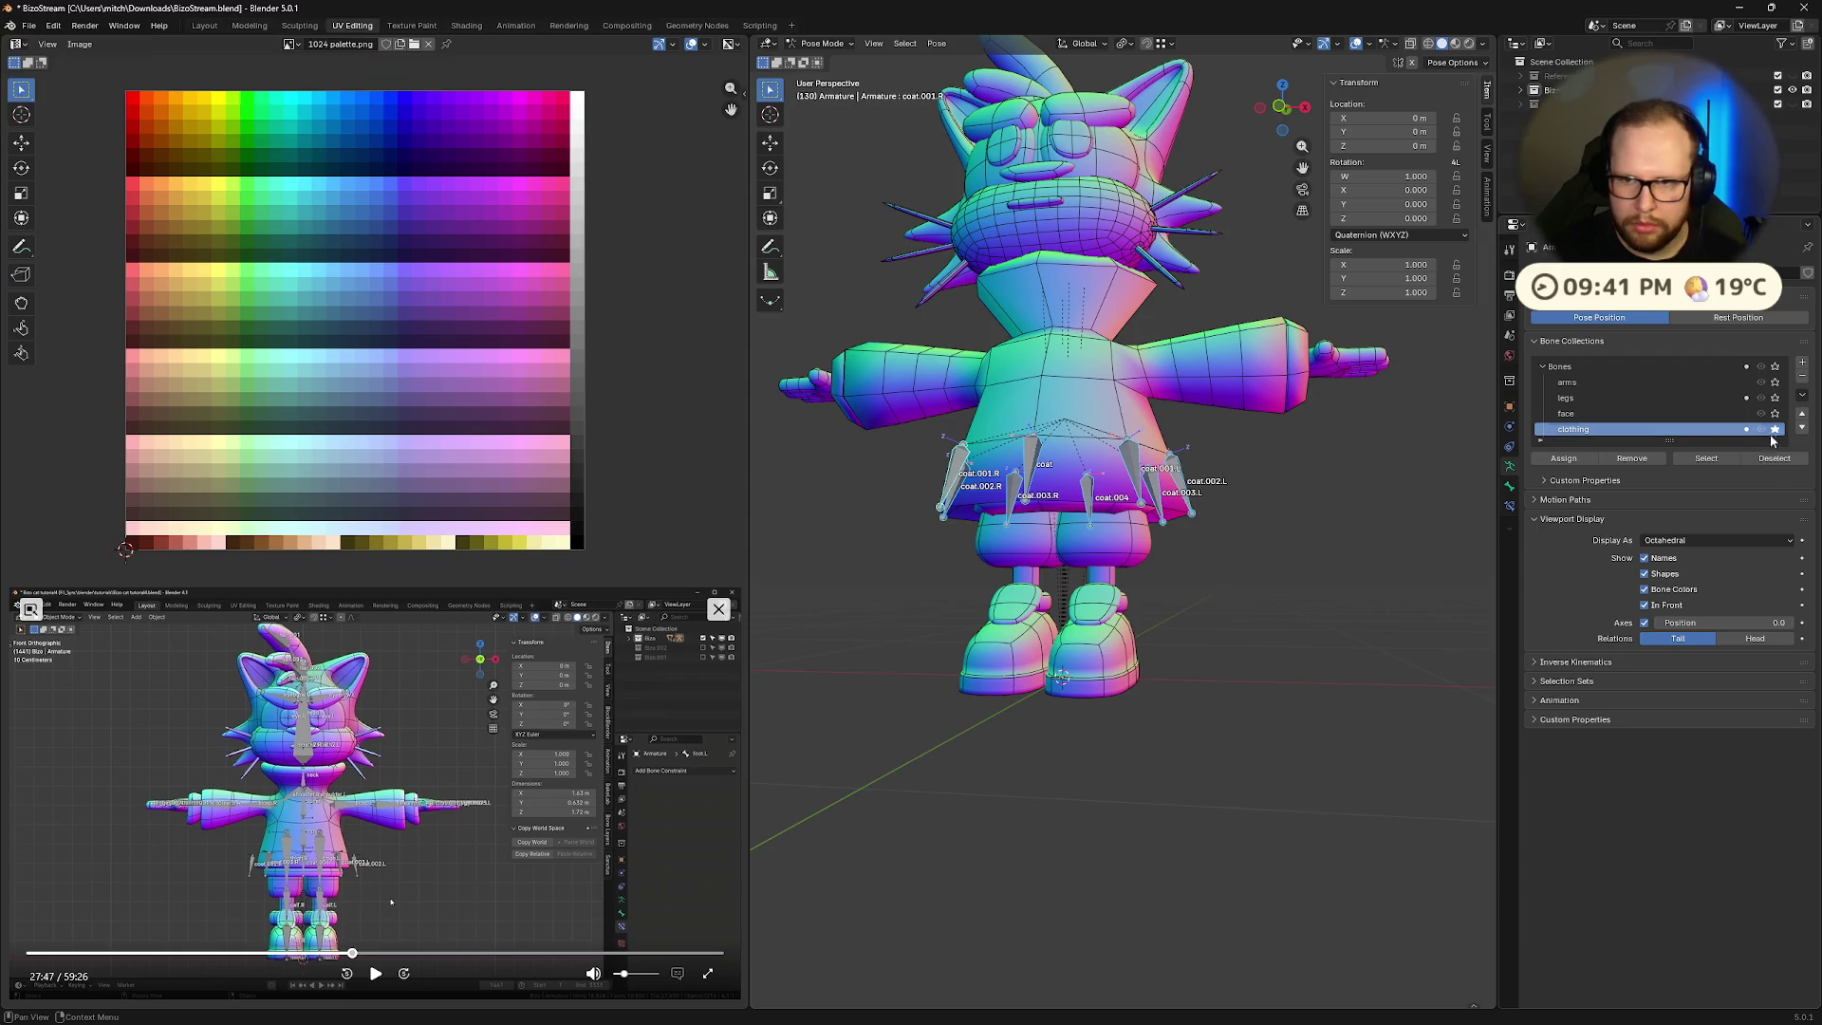
{"action": "middle_click_drag", "start_coordinate": [1310, 531], "coordinate": [1224, 570]}
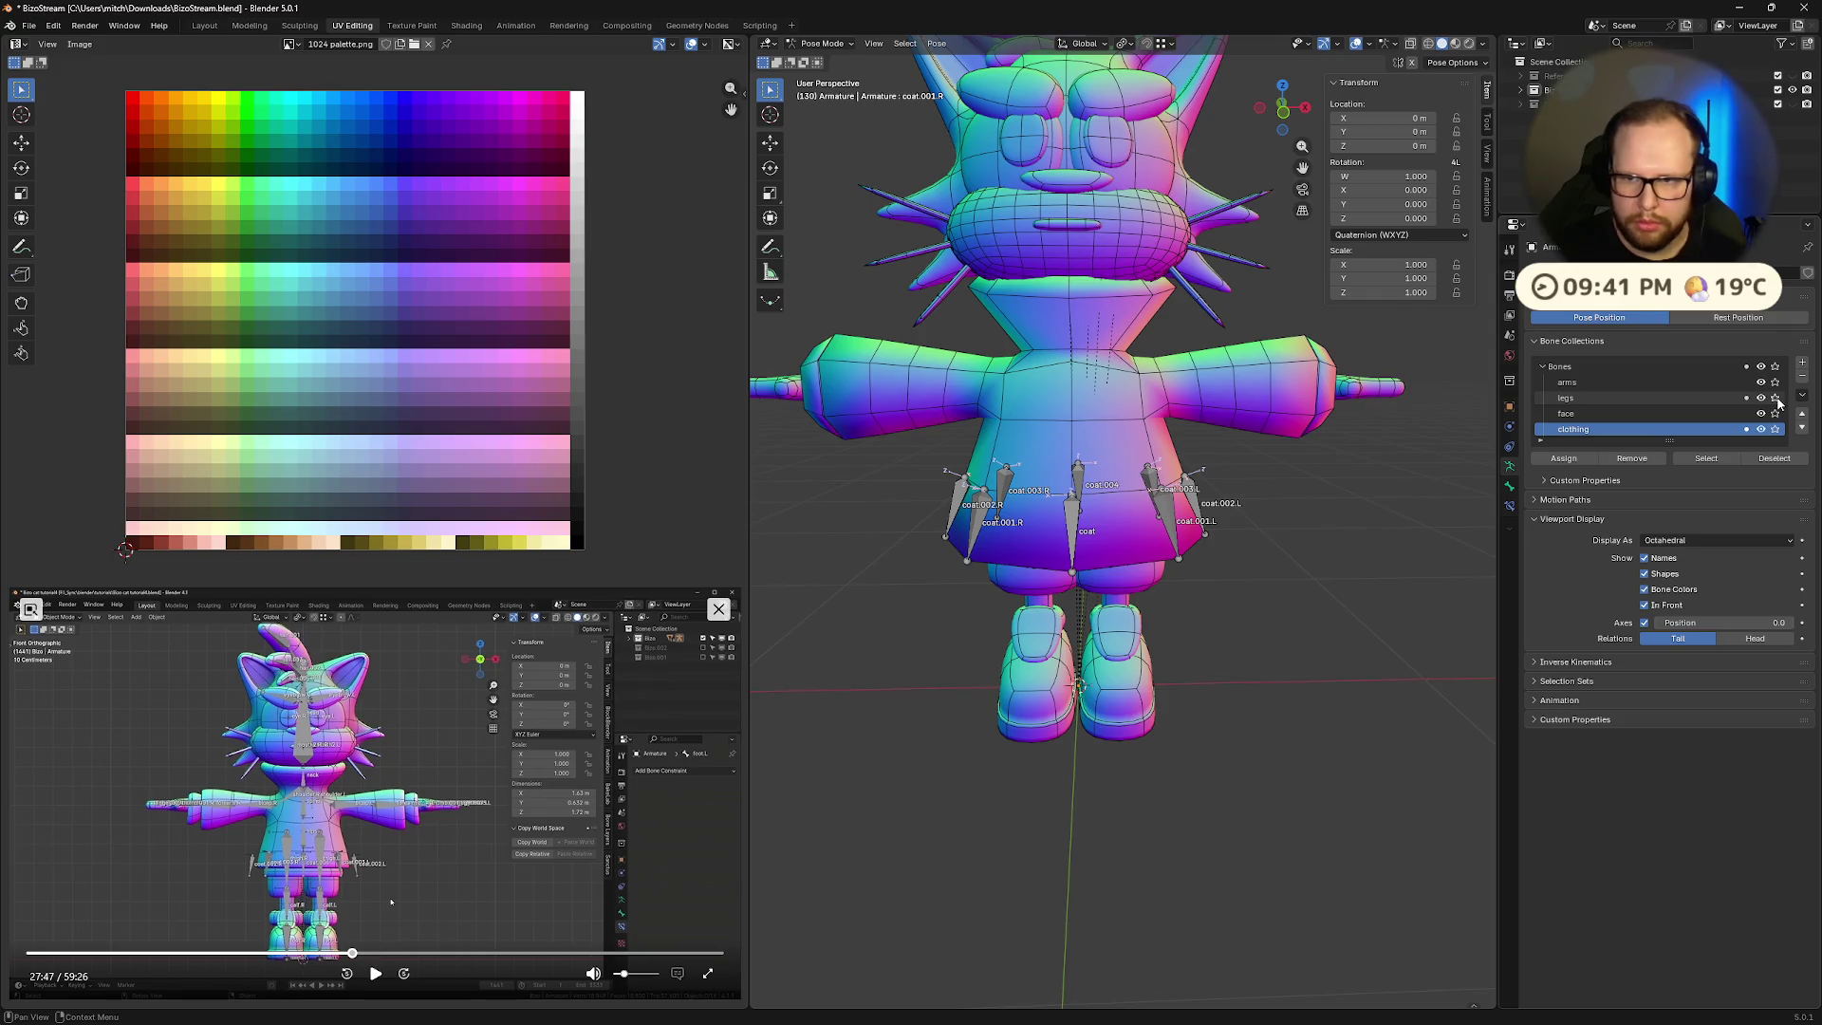
{"action": "key", "text": "alt+h"}
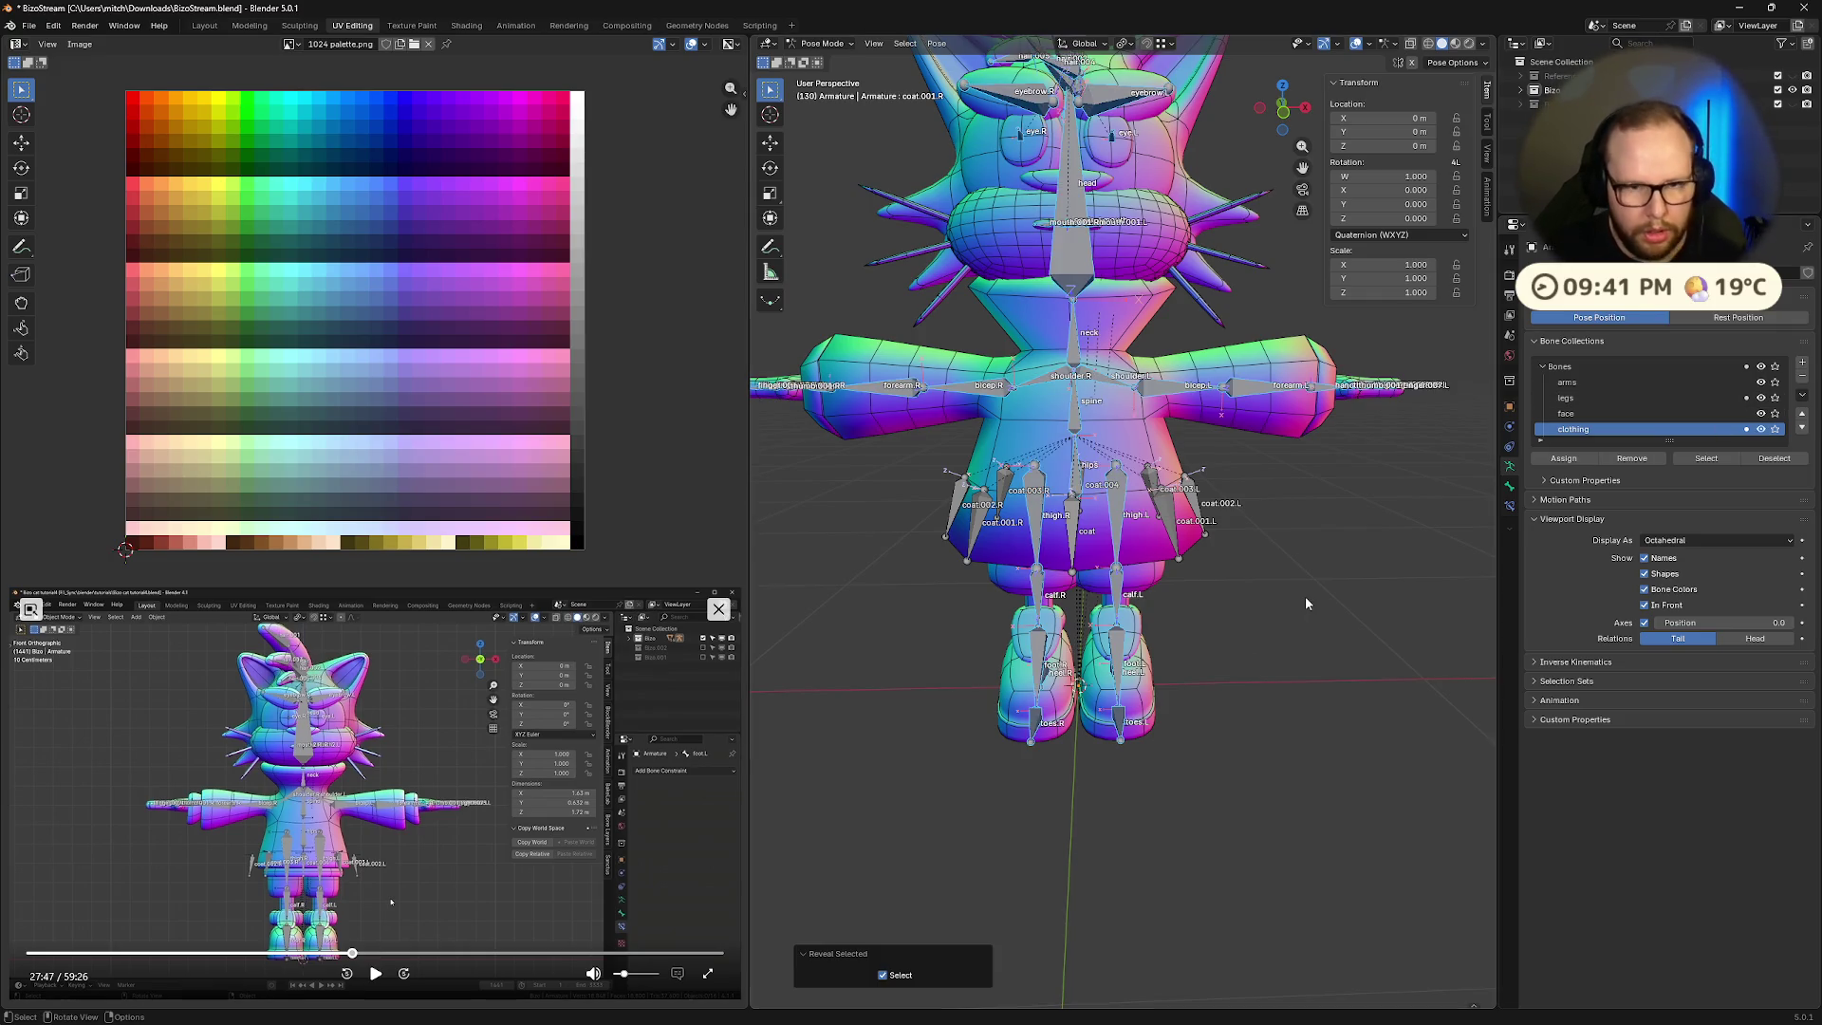
{"action": "scroll", "coordinate": [1306, 596], "scroll_direction": "down", "scroll_amount": 3}
{"action": "middle_click_drag", "start_coordinate": [1306, 596], "coordinate": [1262, 602]}
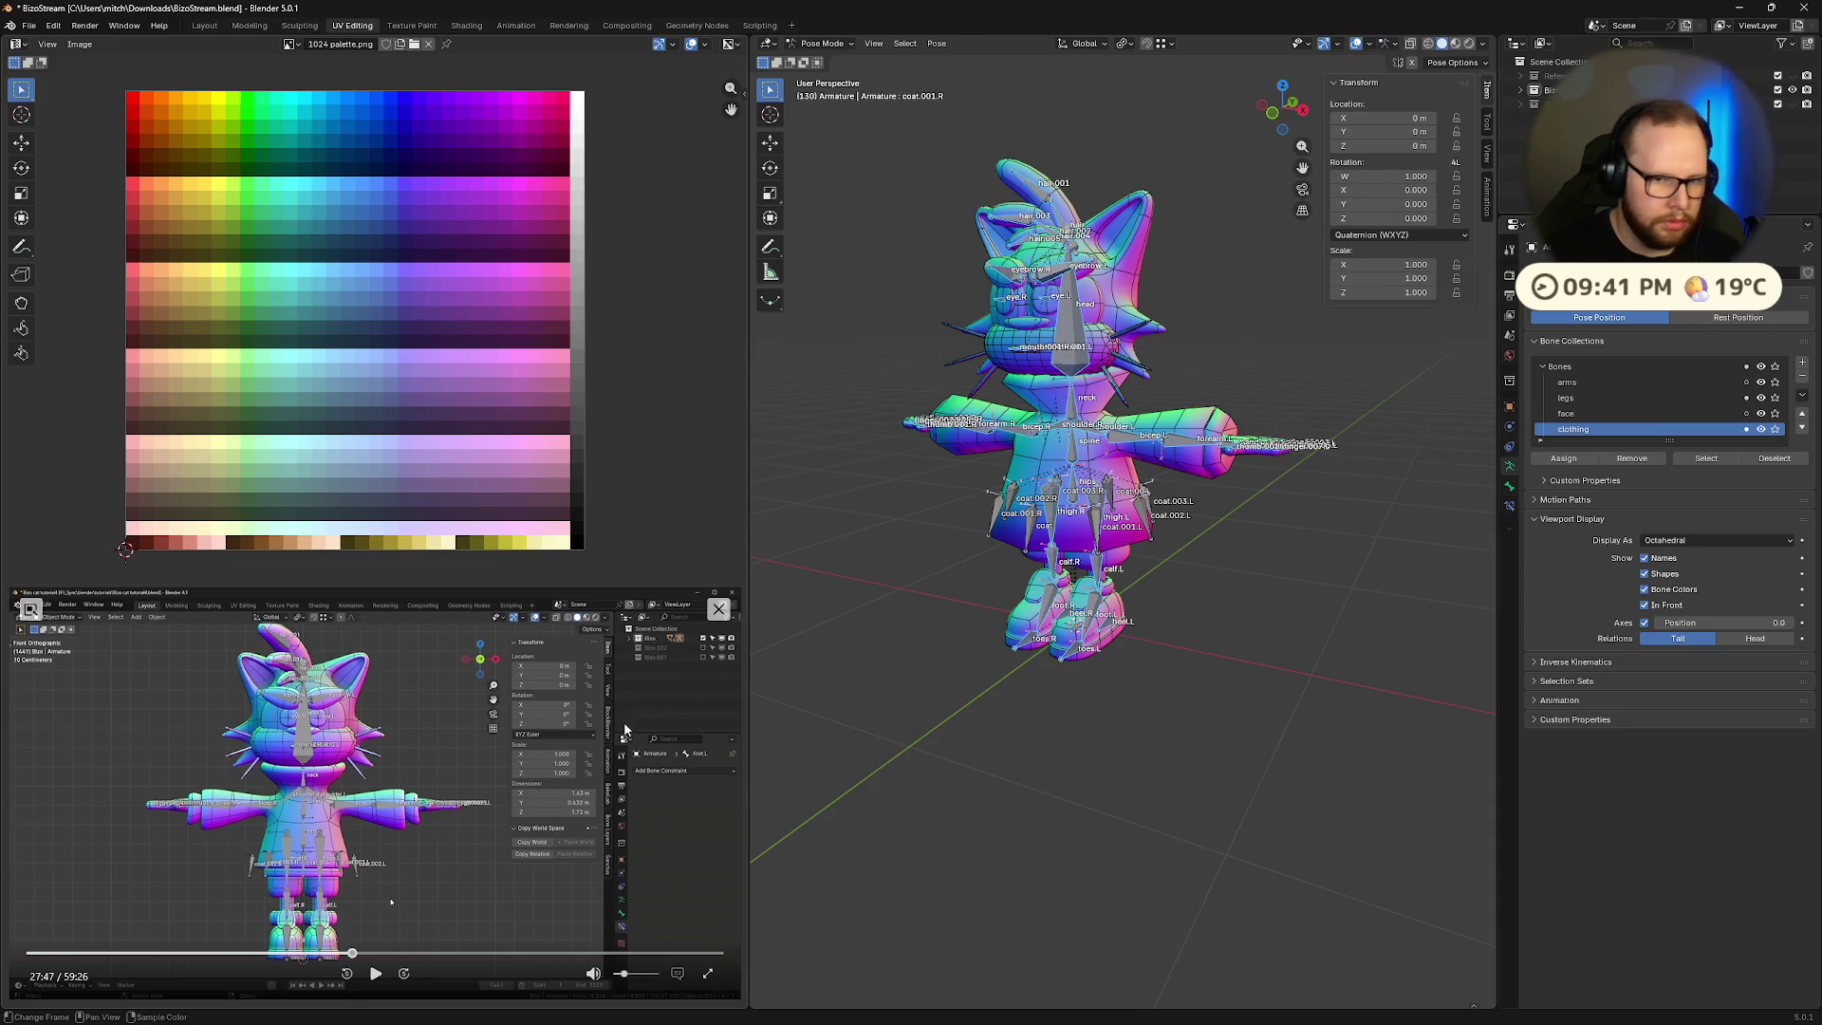
{"action": "left_click", "coordinate": [1776, 430]}
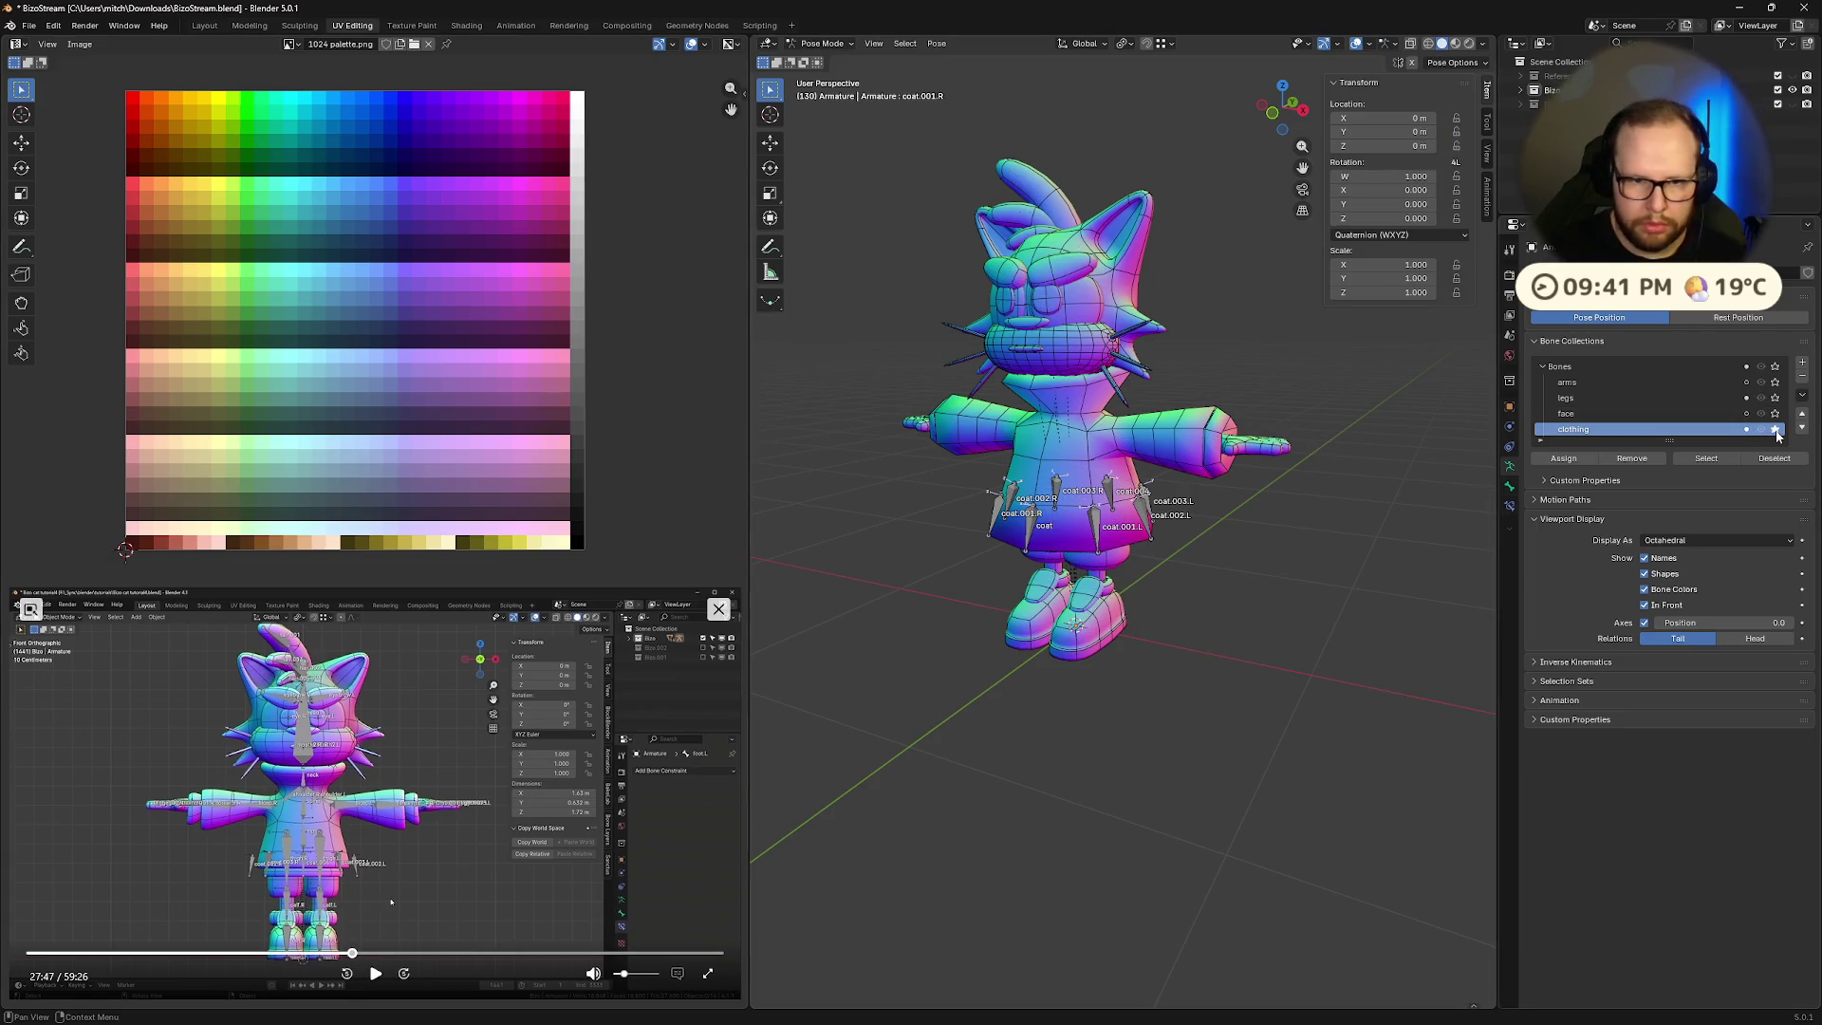
{"action": "left_click", "coordinate": [1776, 430]}
{"action": "key", "text": "Tab"}
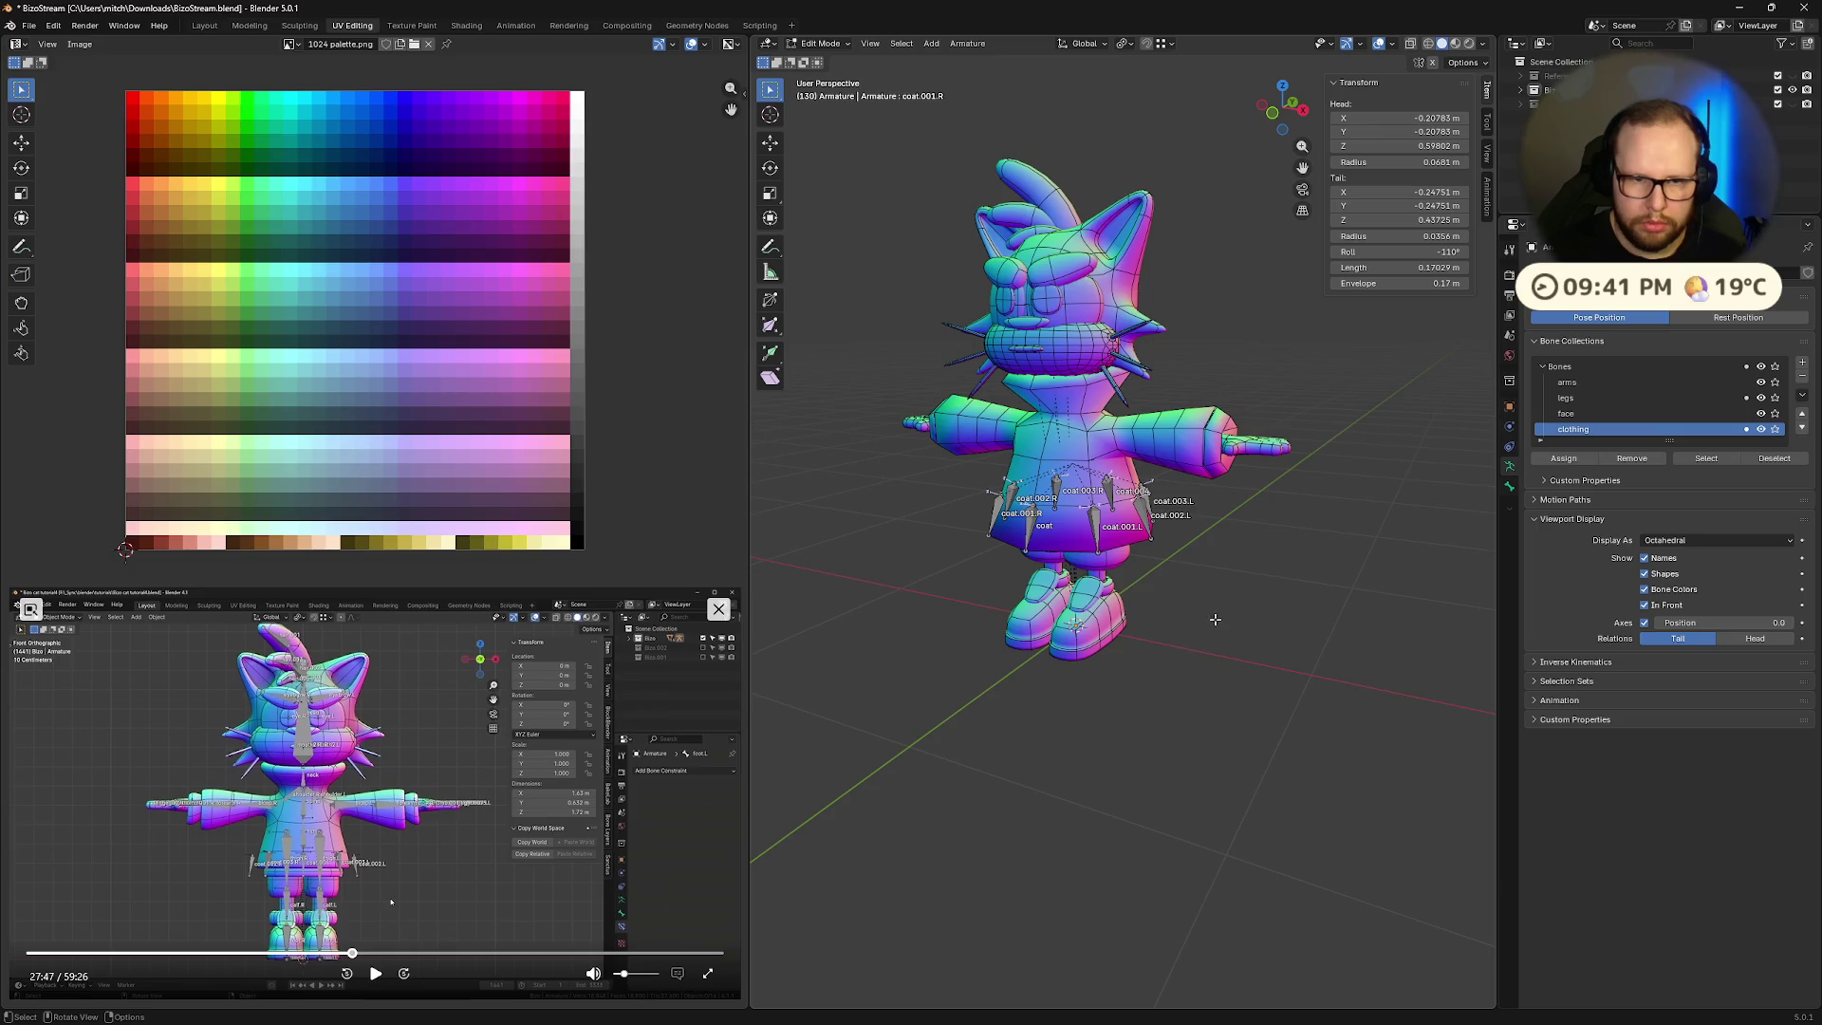
- Return the armature to Pose Mode and resume the tutorial video
{"action": "middle_click_drag", "start_coordinate": [1215, 619], "coordinate": [1263, 630]}
{"action": "key", "text": "Tab"}
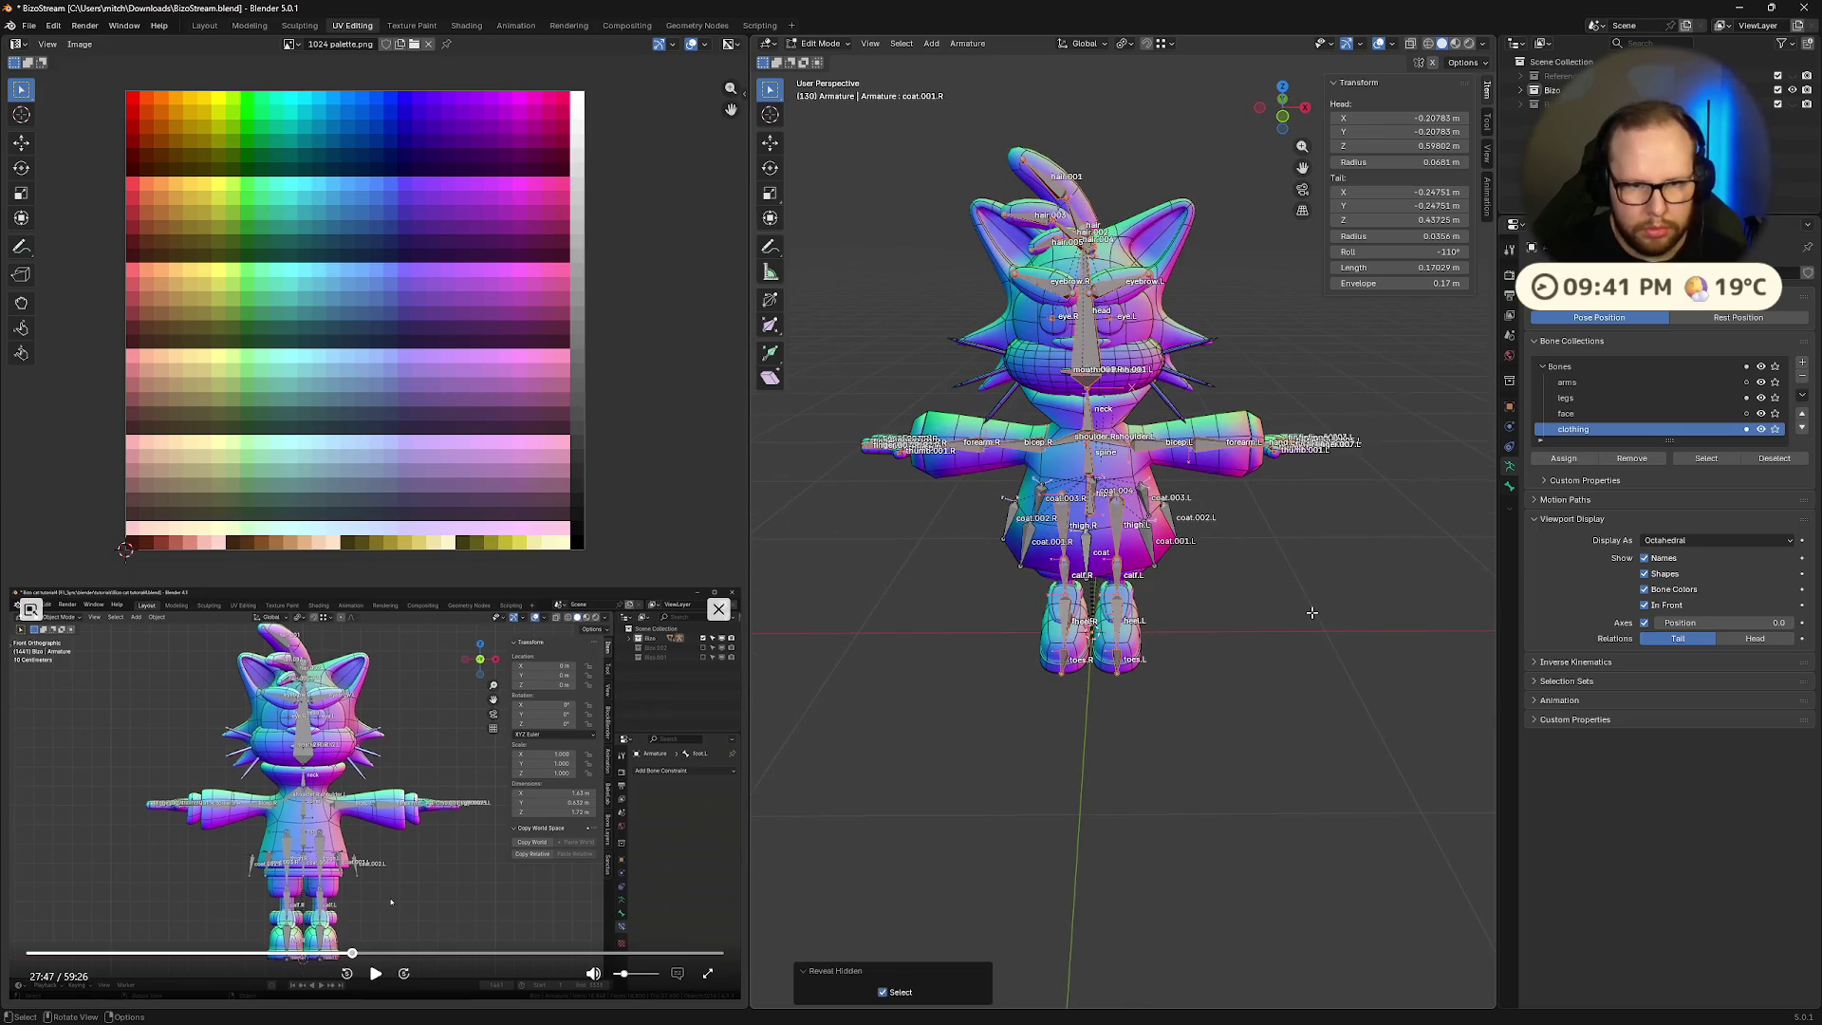
{"action": "left_click", "coordinate": [376, 974]}
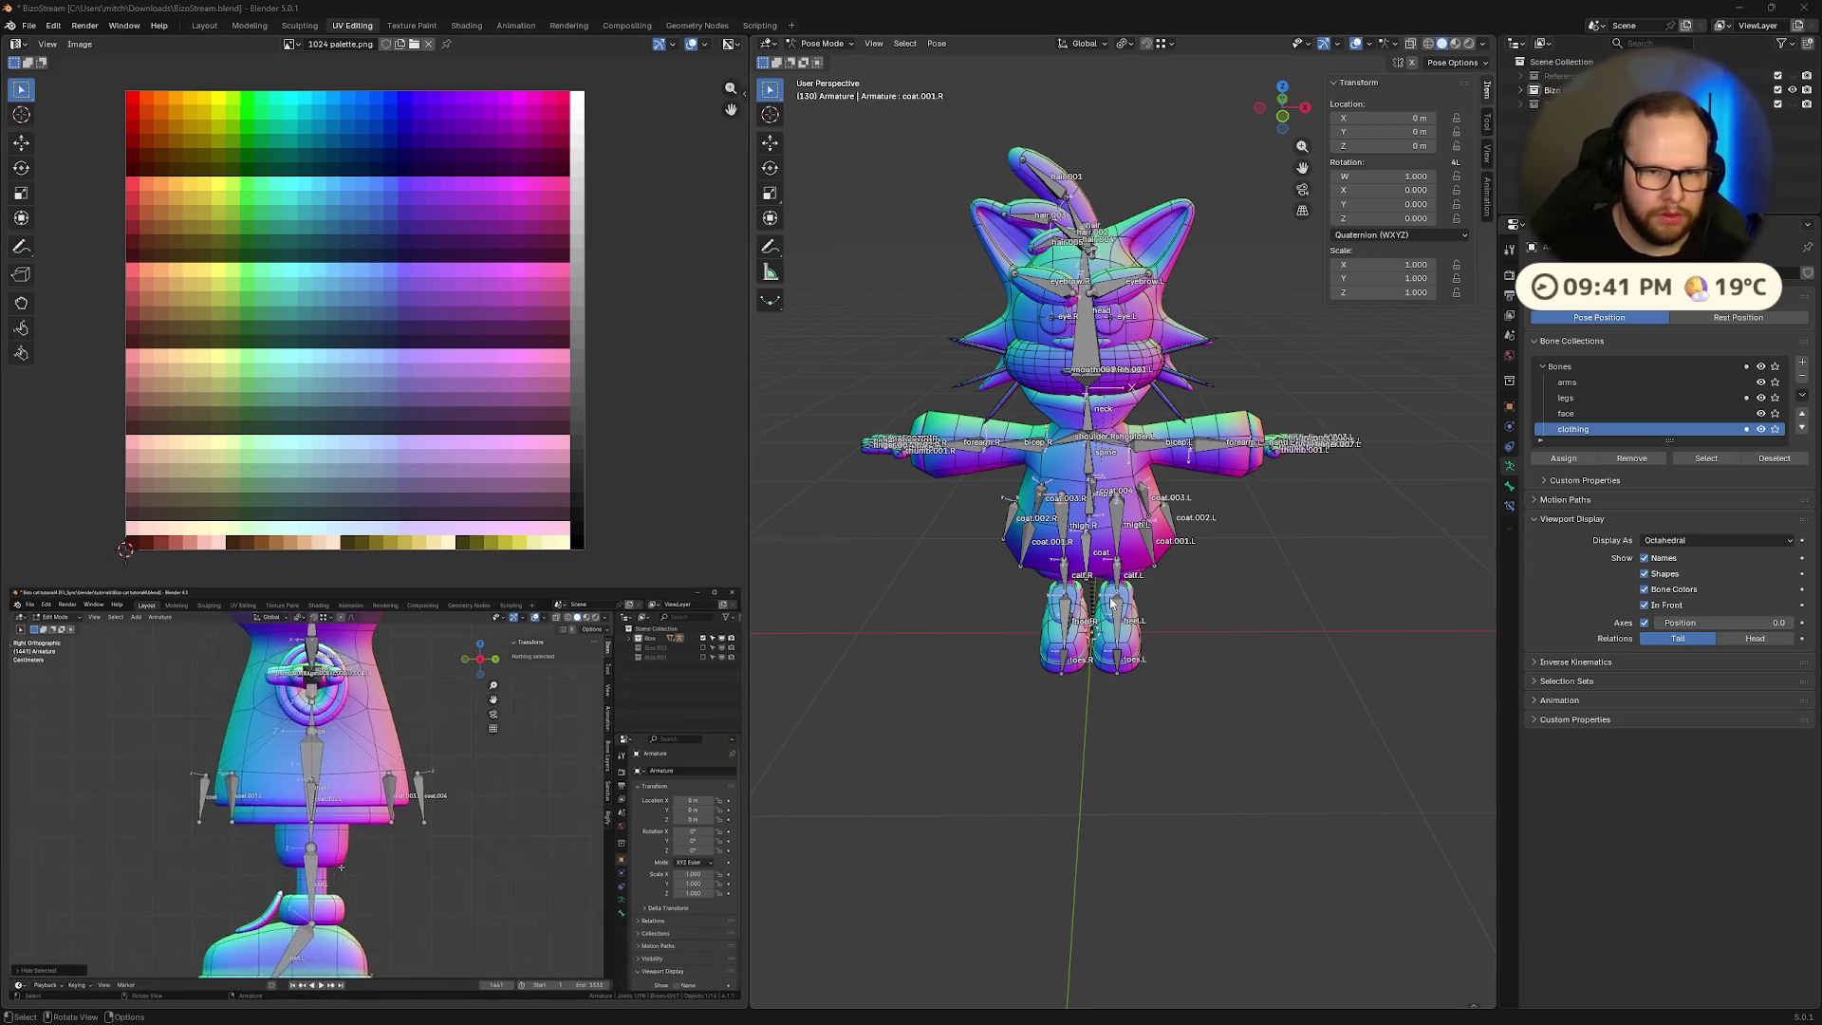
- Snap to a front orthographic view and box-select the right leg and hip bones
{"action": "scroll", "coordinate": [1103, 647], "scroll_direction": "down", "scroll_amount": 2}
{"action": "left_click", "coordinate": [1282, 109]}
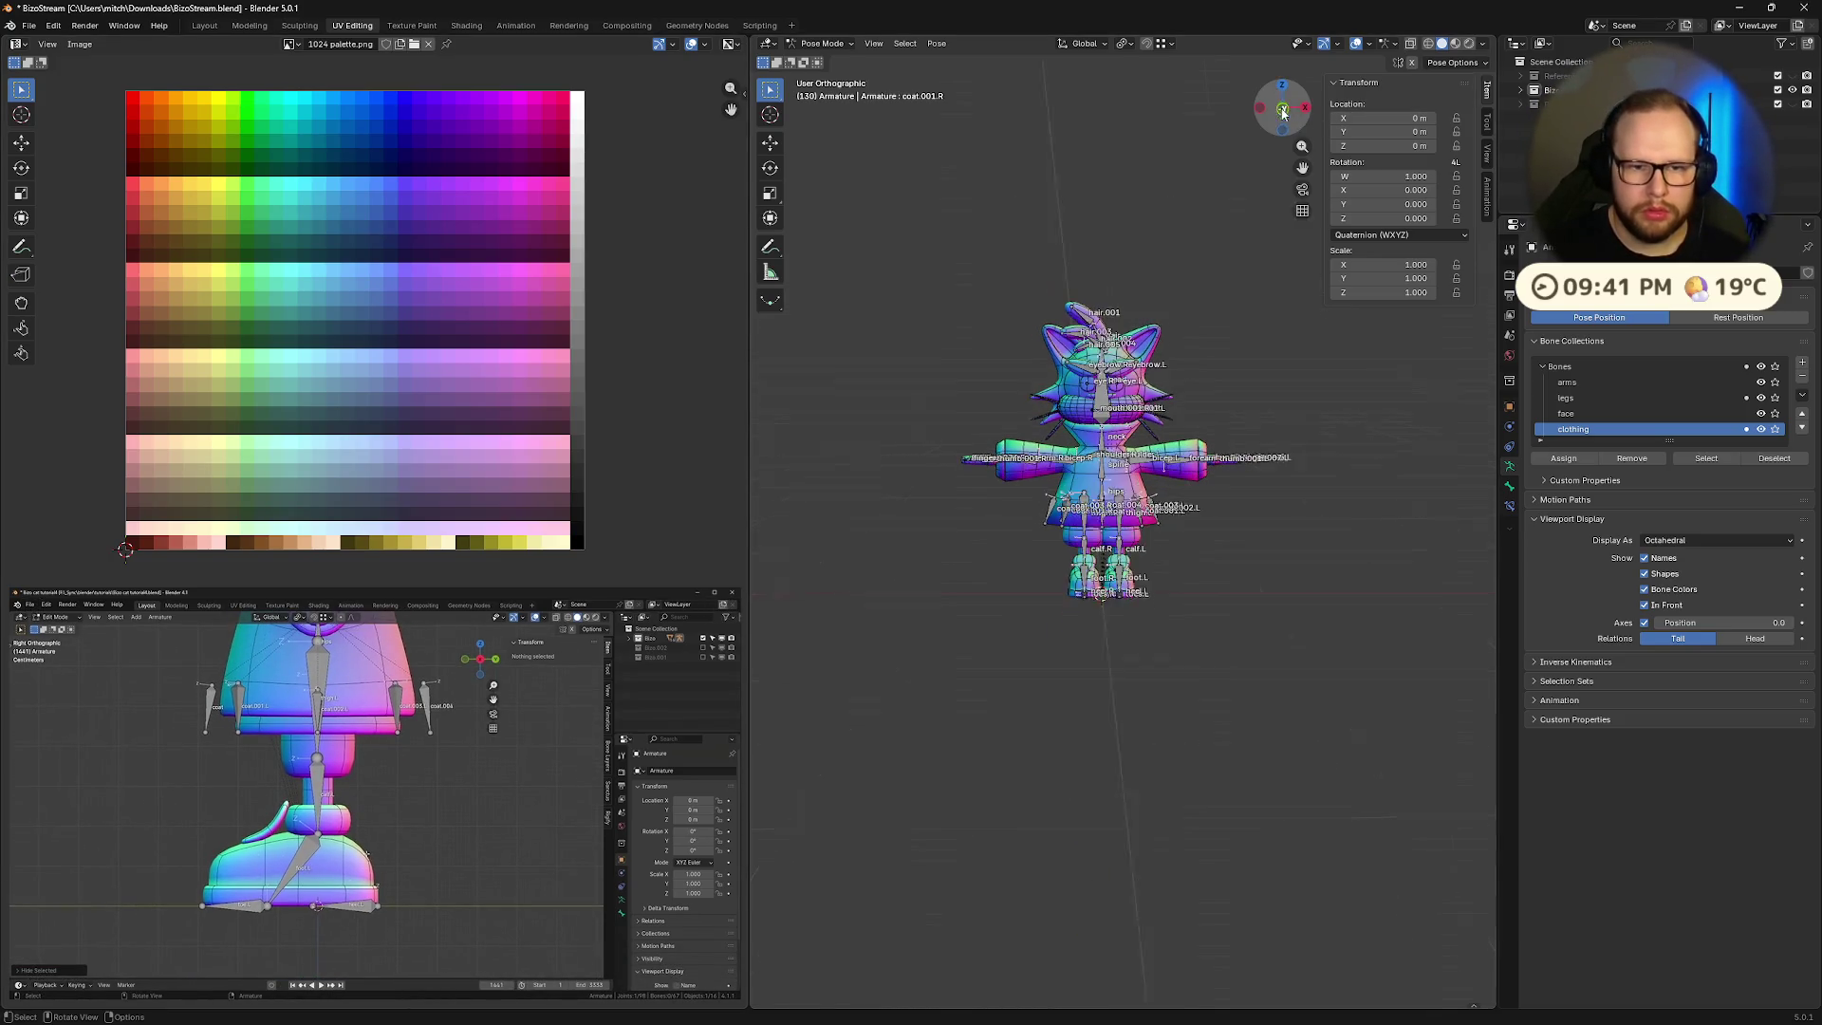
{"action": "scroll", "coordinate": [844, 459], "scroll_direction": "up", "scroll_amount": 3}
{"action": "left_click_drag", "start_coordinate": [817, 386], "coordinate": [1069, 751]}
{"action": "mouse_move", "coordinate": [374, 982]}
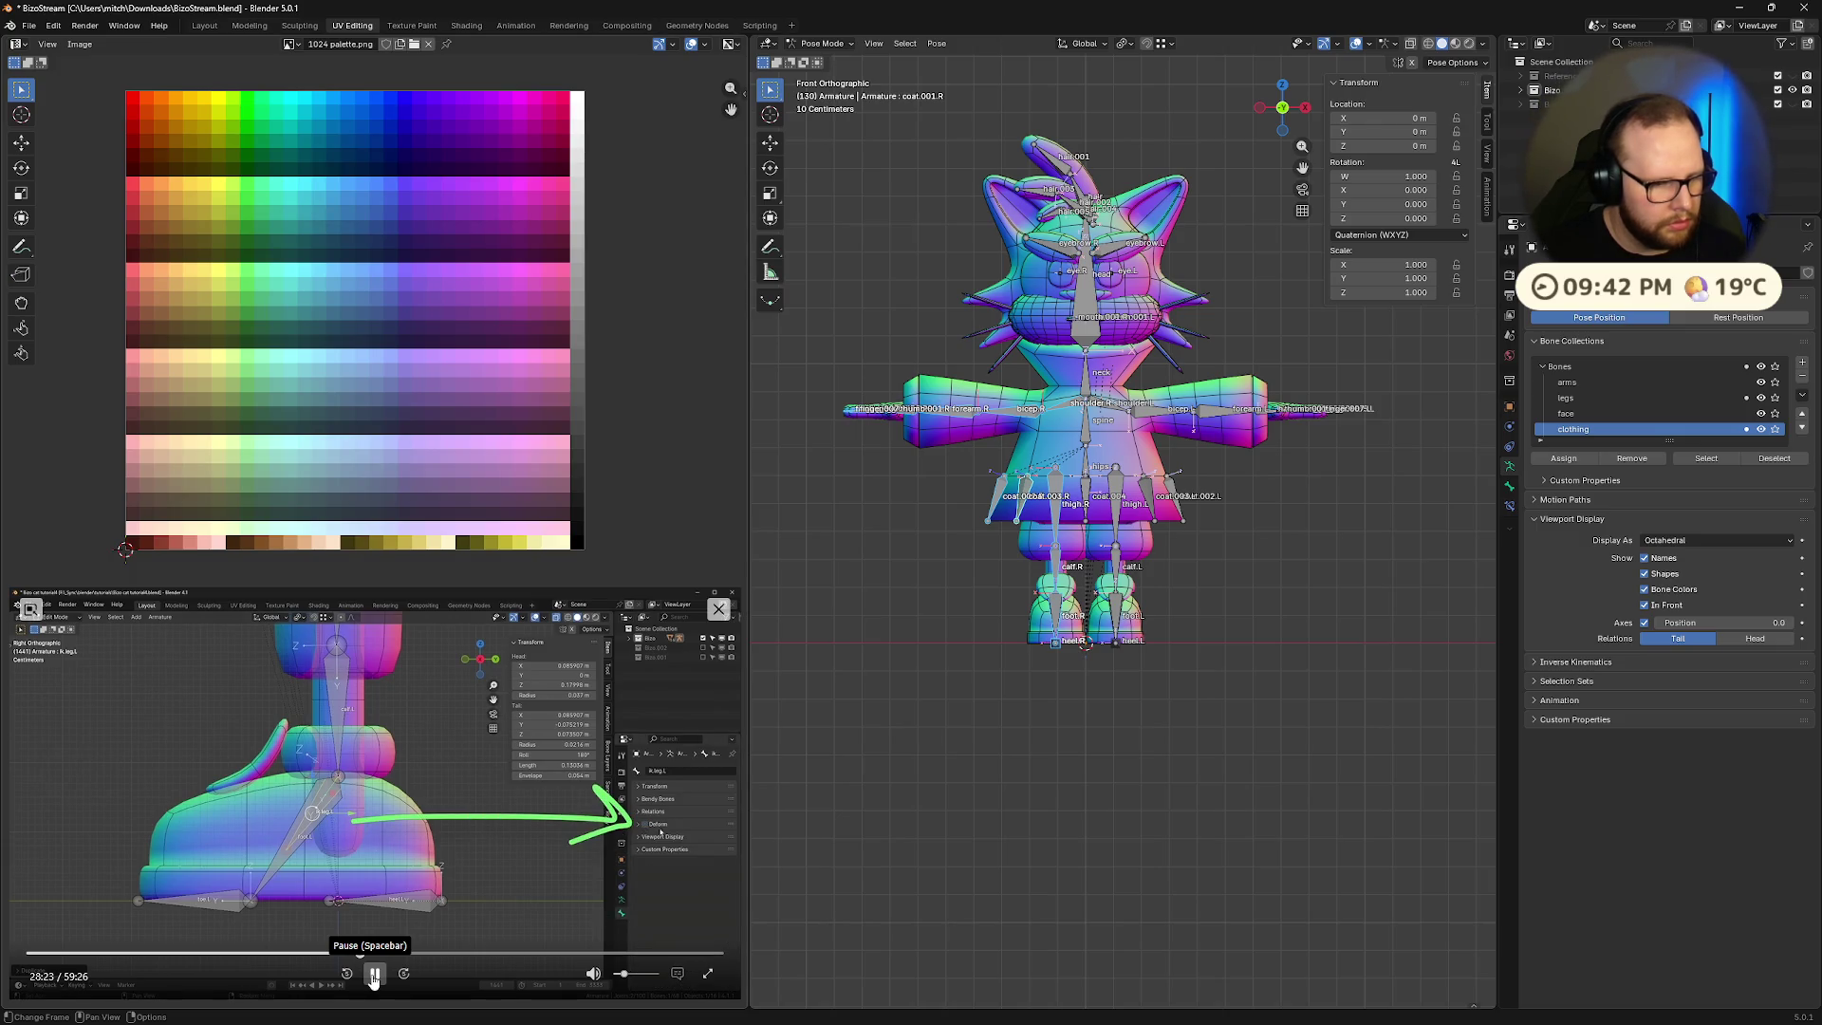
- Pause the tutorial and hide the selected right-side bones
{"action": "left_click", "coordinate": [373, 980]}
{"action": "scroll", "coordinate": [1201, 600], "scroll_direction": "up", "scroll_amount": 3}
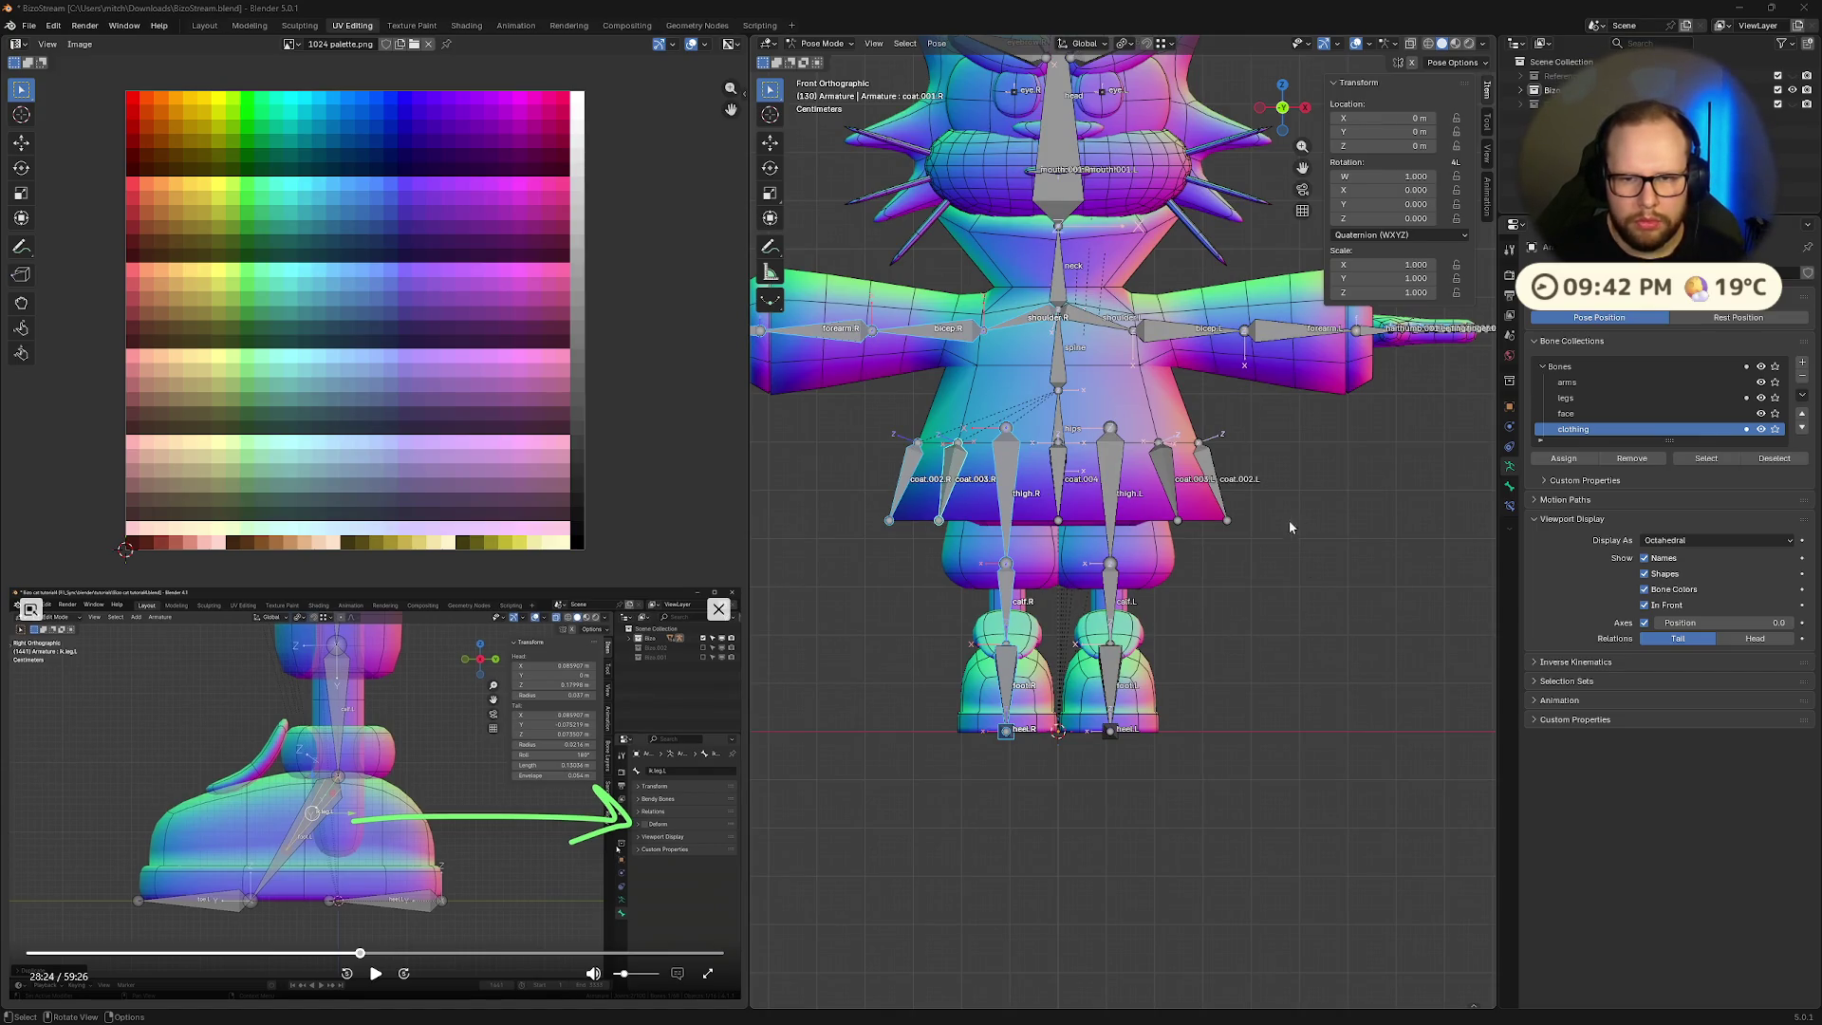
{"action": "scroll", "coordinate": [1044, 561], "scroll_direction": "down", "scroll_amount": 3}
{"action": "scroll", "coordinate": [1039, 562], "scroll_direction": "up", "scroll_amount": 2}
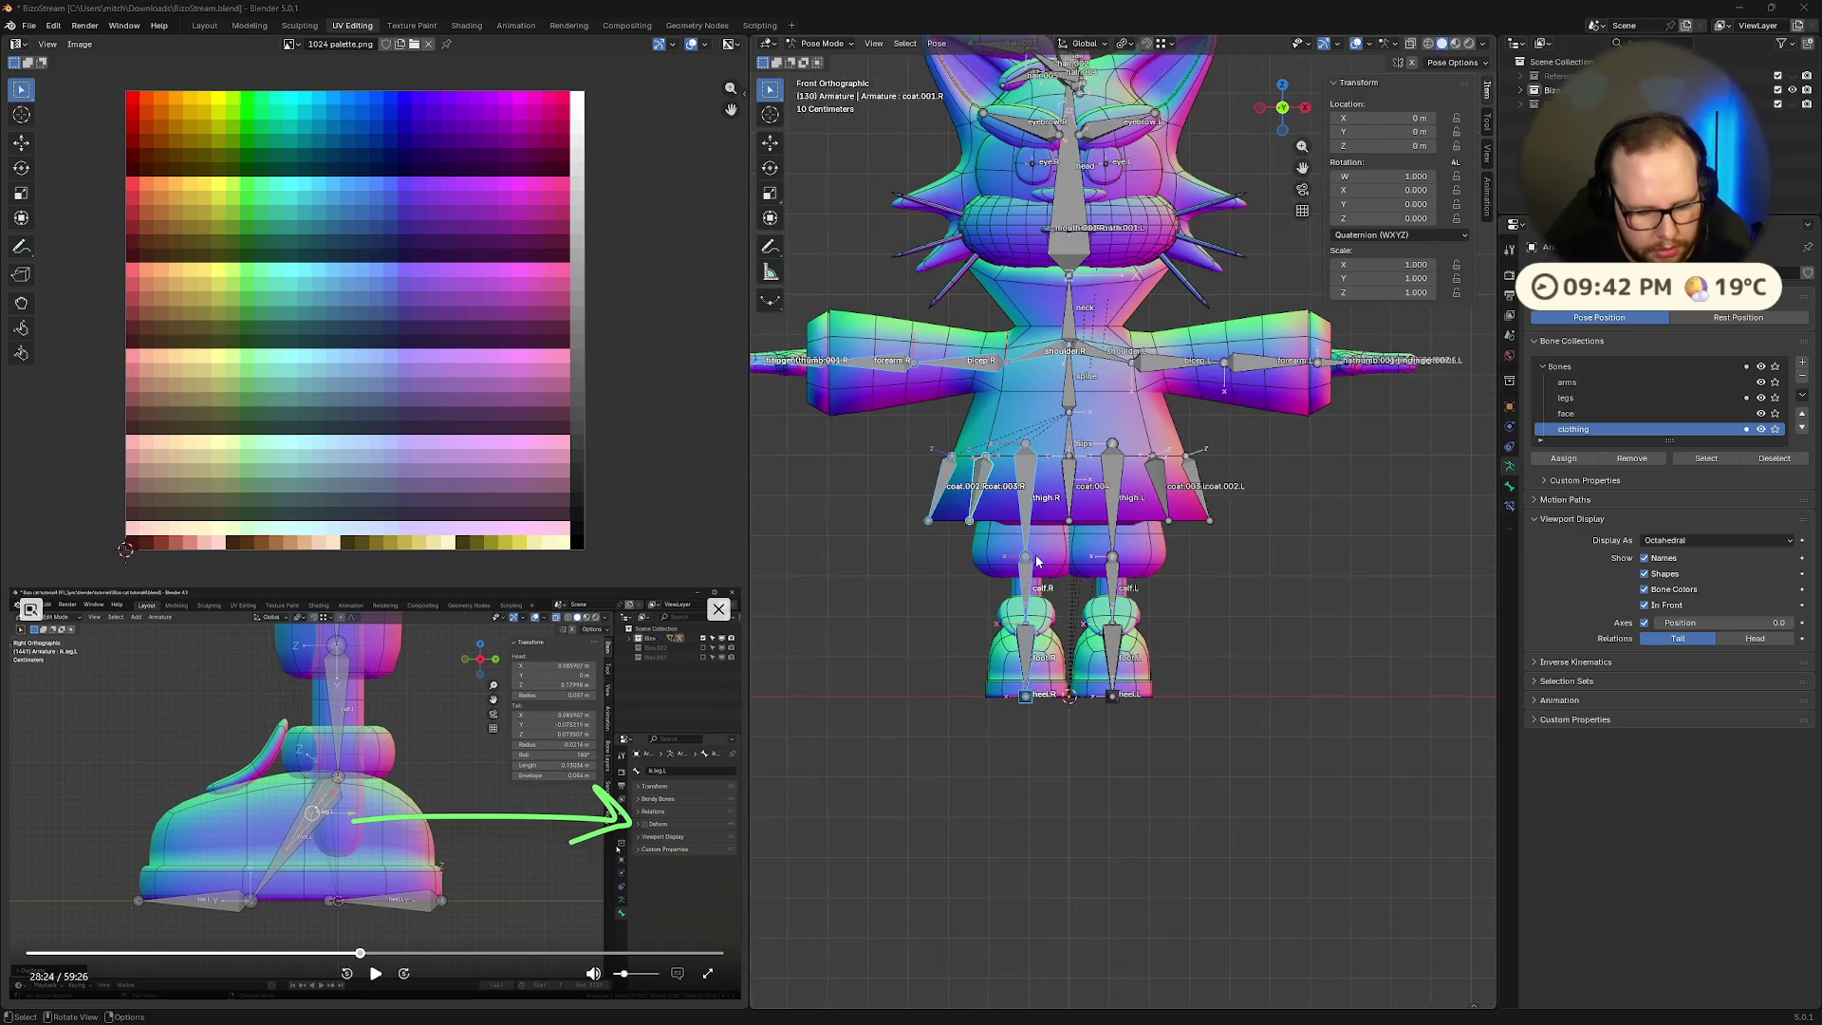
{"action": "scroll", "coordinate": [1060, 489], "scroll_direction": "down", "scroll_amount": 3}
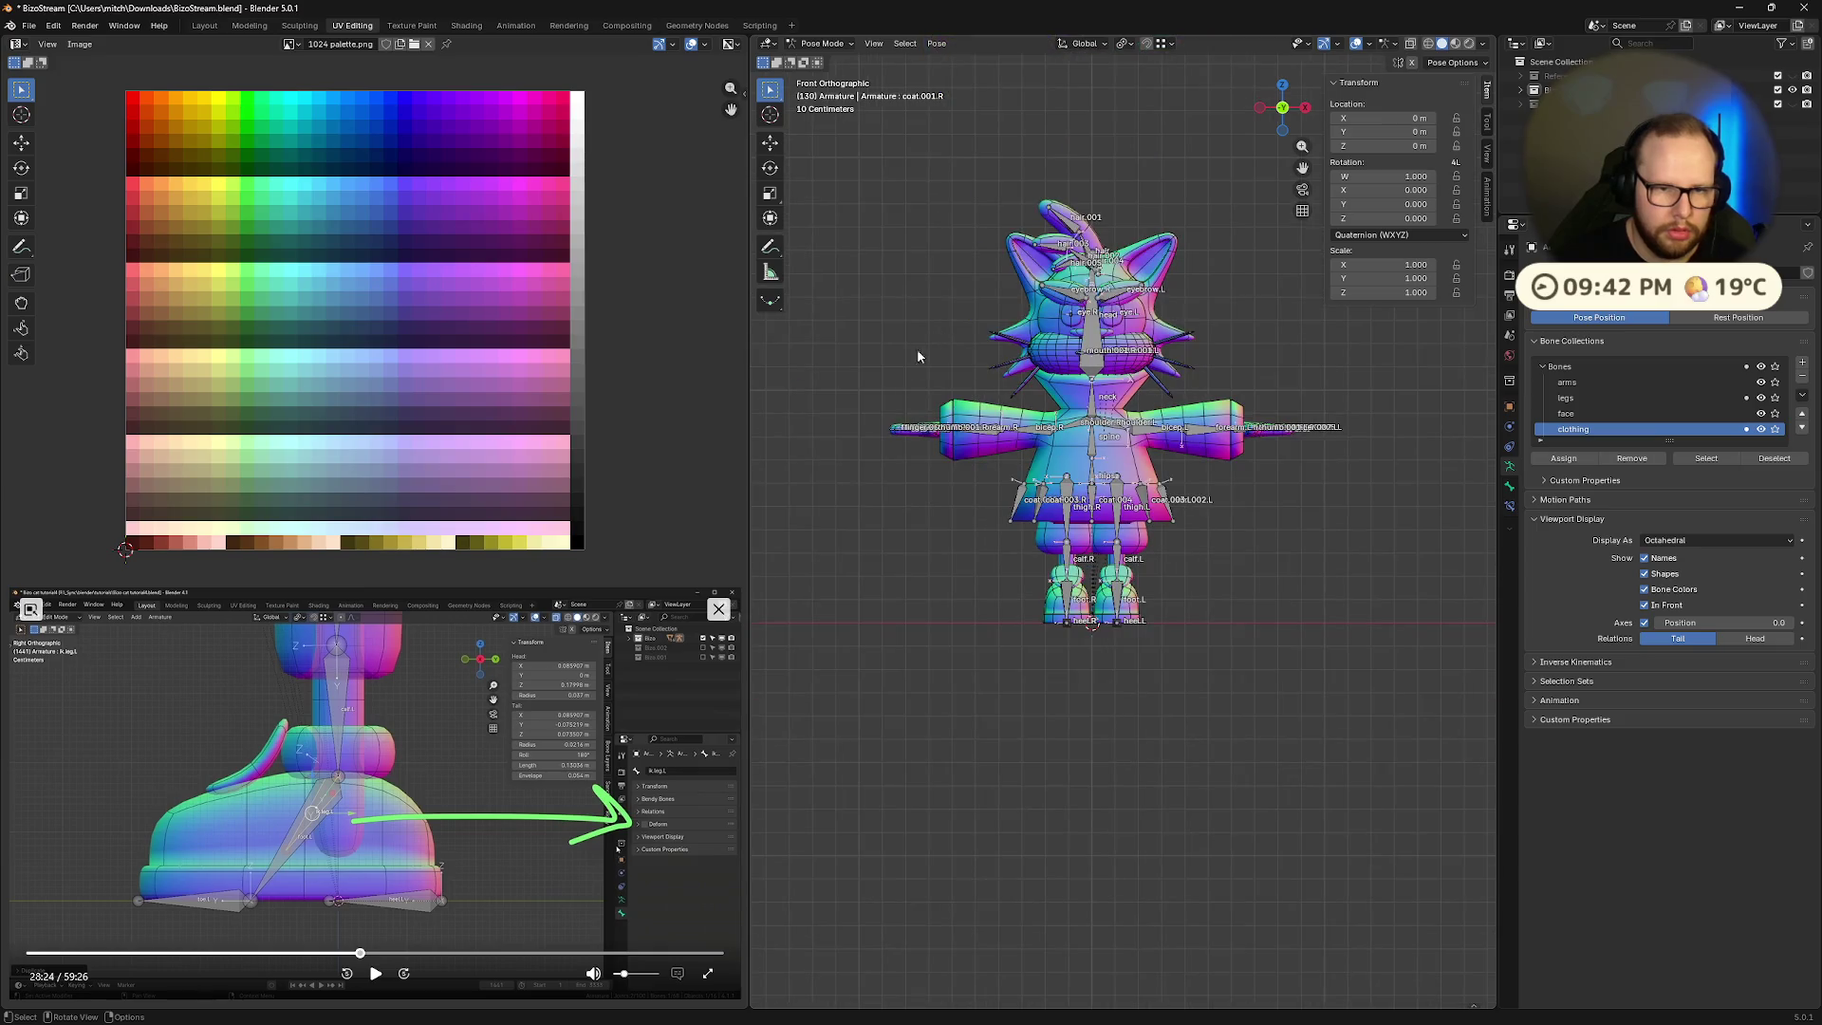
{"action": "left_click_drag", "start_coordinate": [861, 402], "coordinate": [1079, 667]}
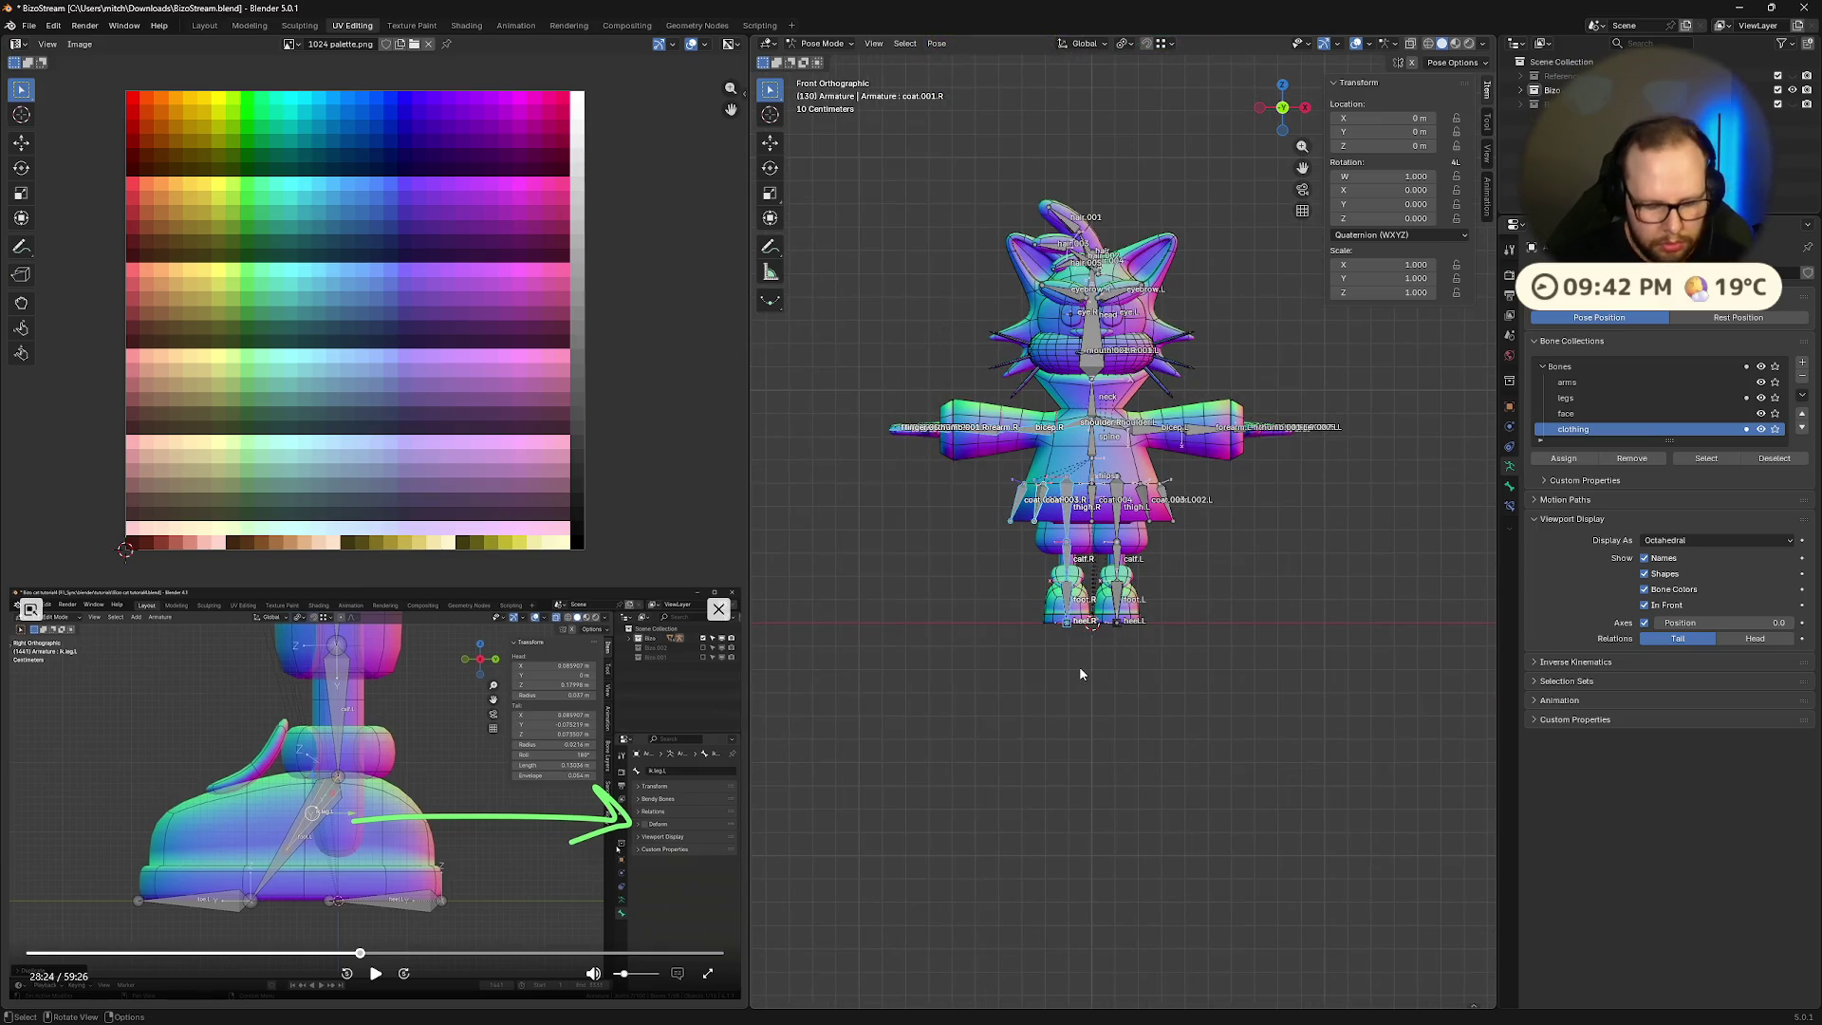
{"action": "key", "text": "h"}
- In a side orthographic view, duplicate the left foot bone in Edit Mode, then undo it
{"action": "scroll", "coordinate": [1197, 607], "scroll_direction": "up", "scroll_amount": 4}
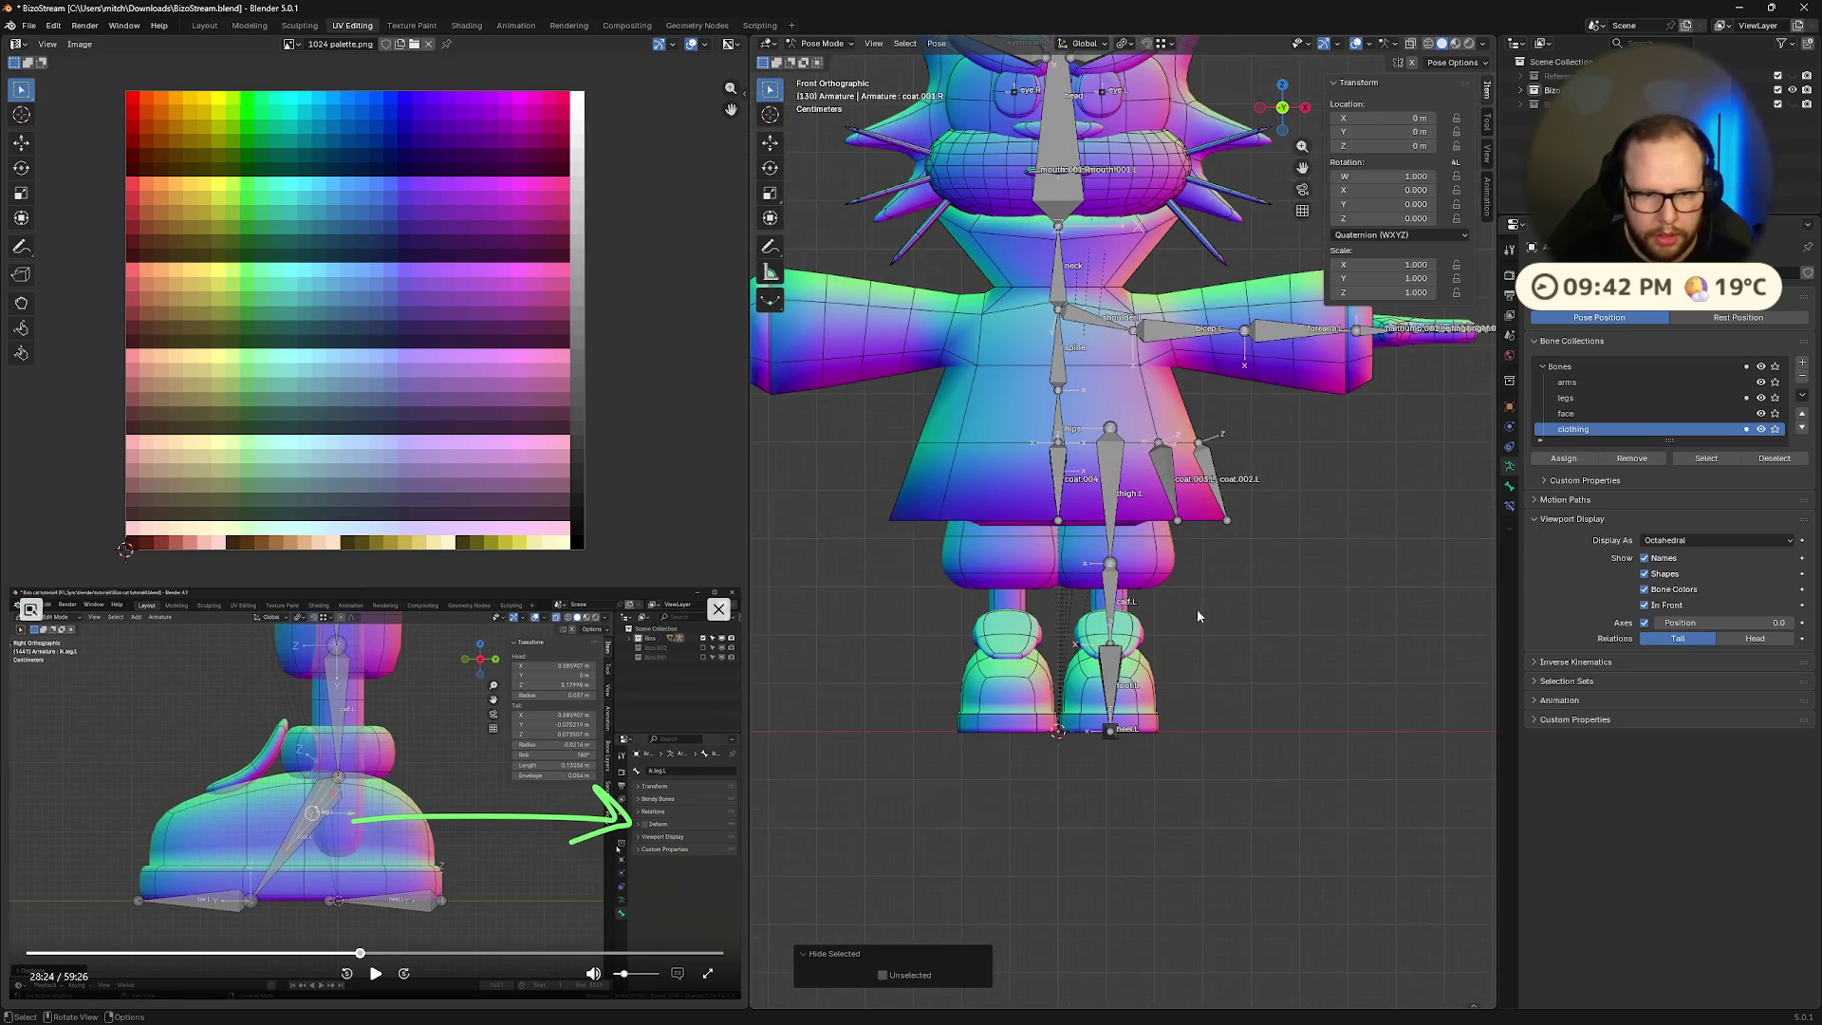
{"action": "left_click", "coordinate": [1307, 112]}
{"action": "scroll", "coordinate": [1025, 624], "scroll_direction": "up", "scroll_amount": 3}
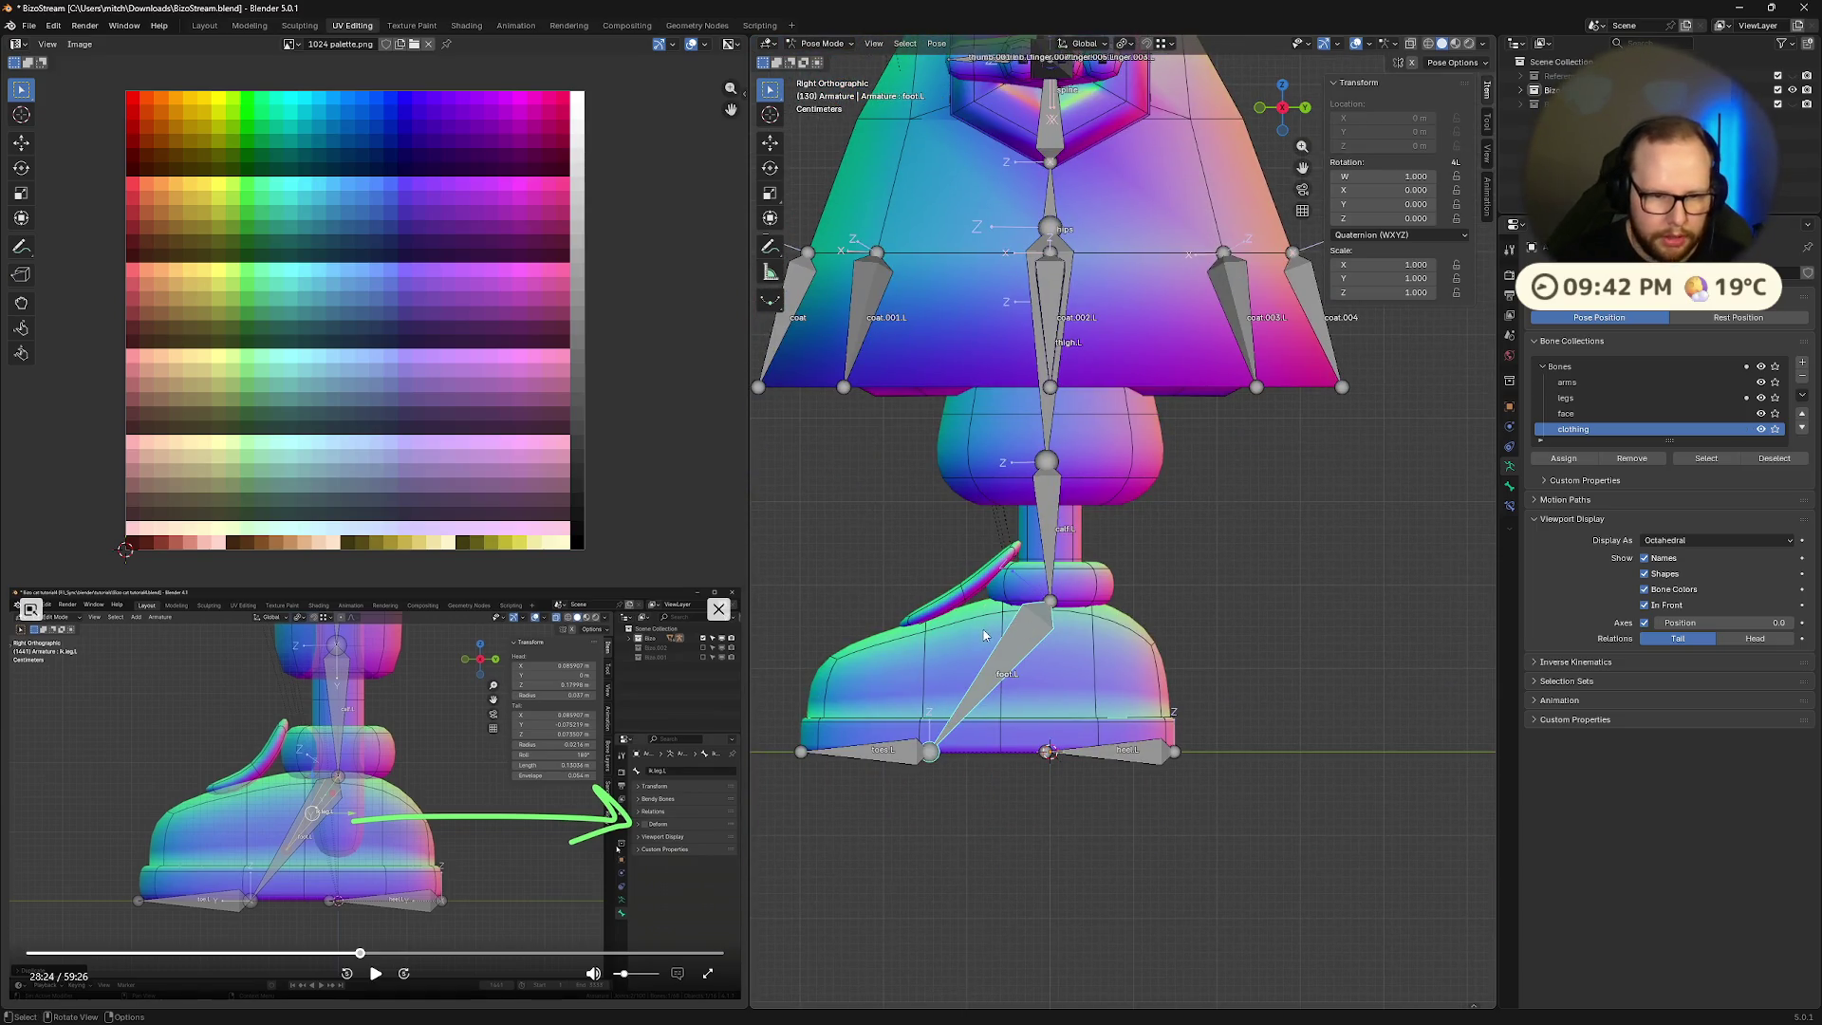
{"action": "key", "text": "Tab"}
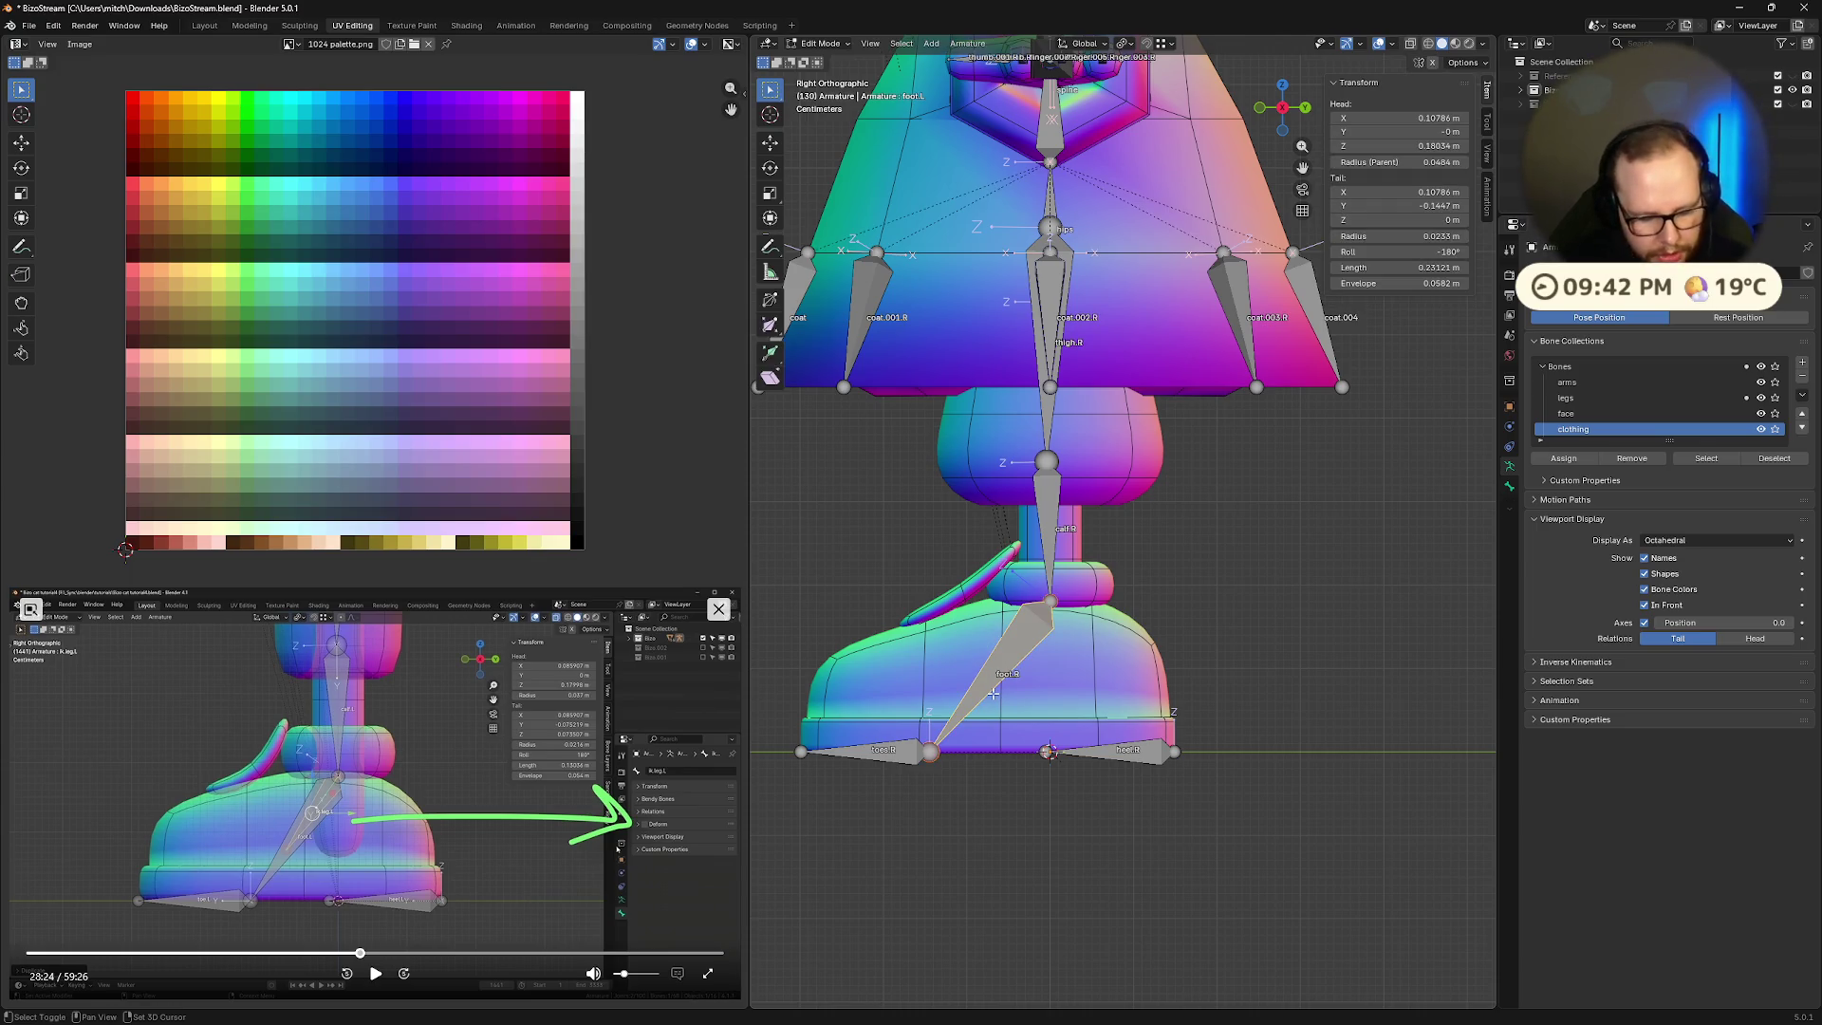
{"action": "key", "text": "shift+d"}
{"action": "left_click", "coordinate": [915, 640]}
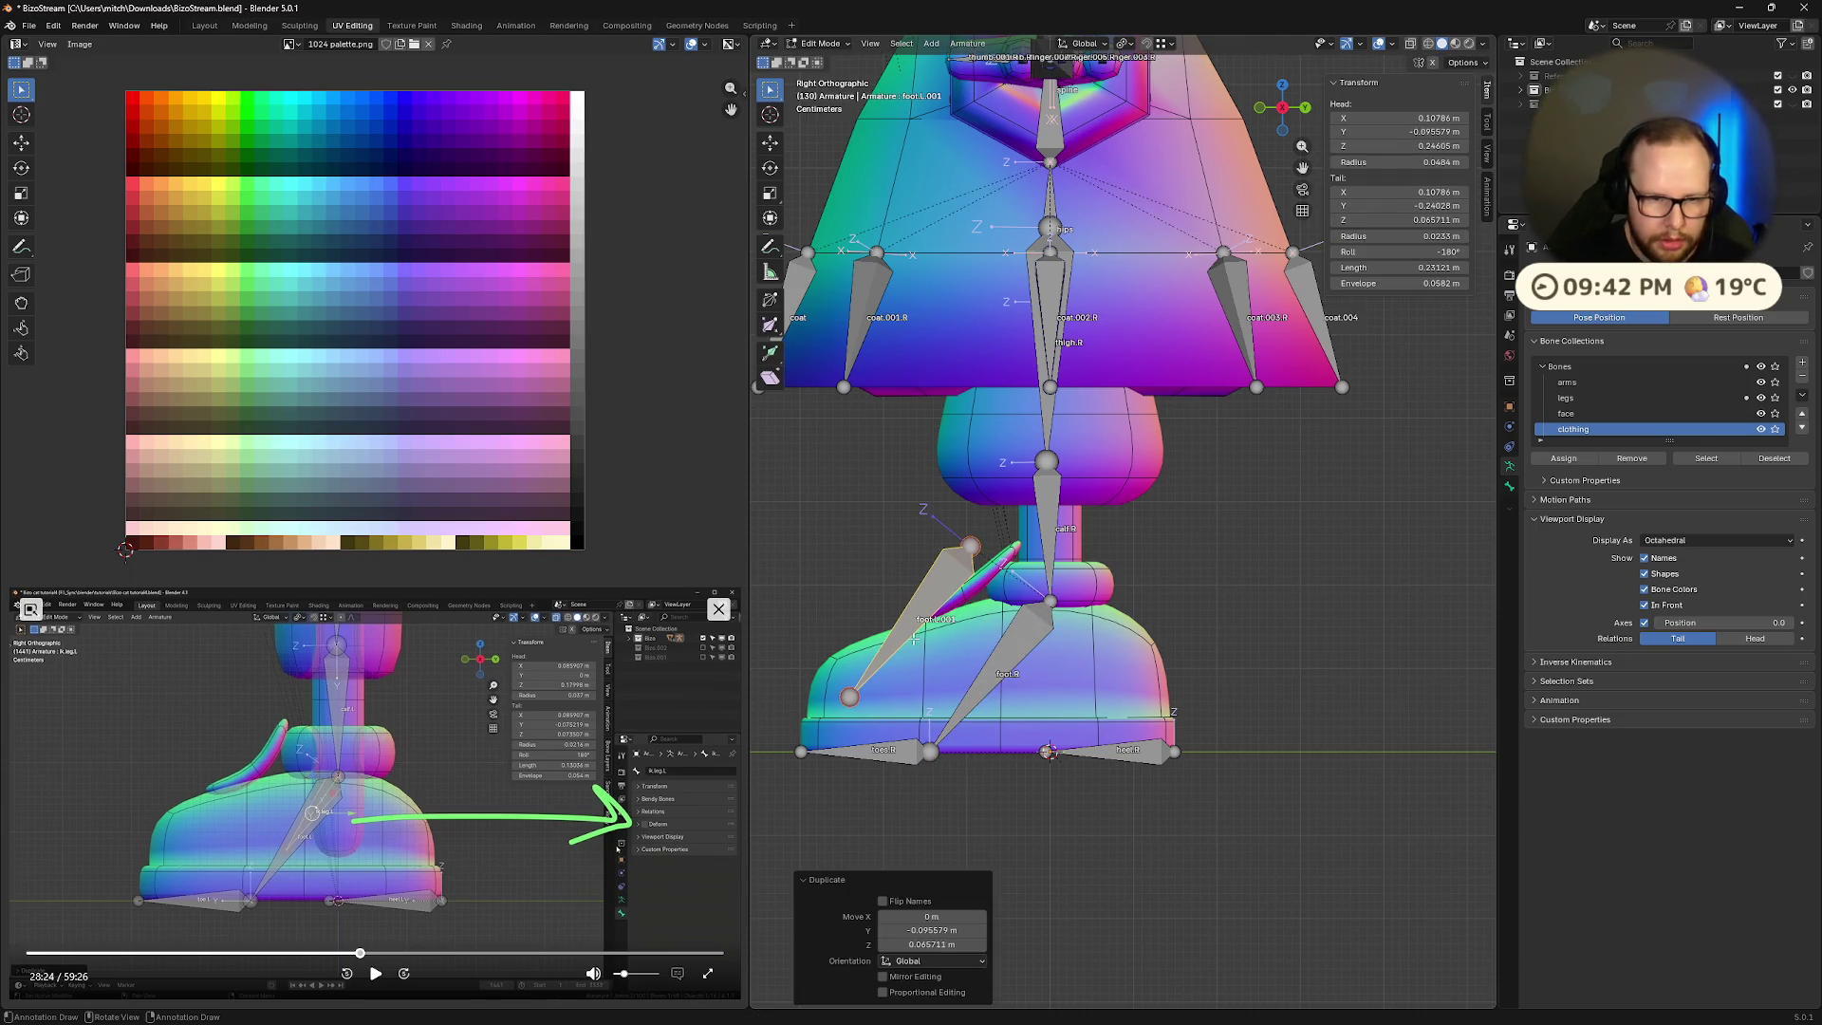
{"action": "right_click", "coordinate": [915, 639]}
{"action": "key", "text": "ctrl+z"}
- Toggle to Pose Mode and back to Edit Mode, then hide the right-side coat and leg bones
{"action": "middle_click_drag", "start_coordinate": [998, 604], "coordinate": [1038, 608]}
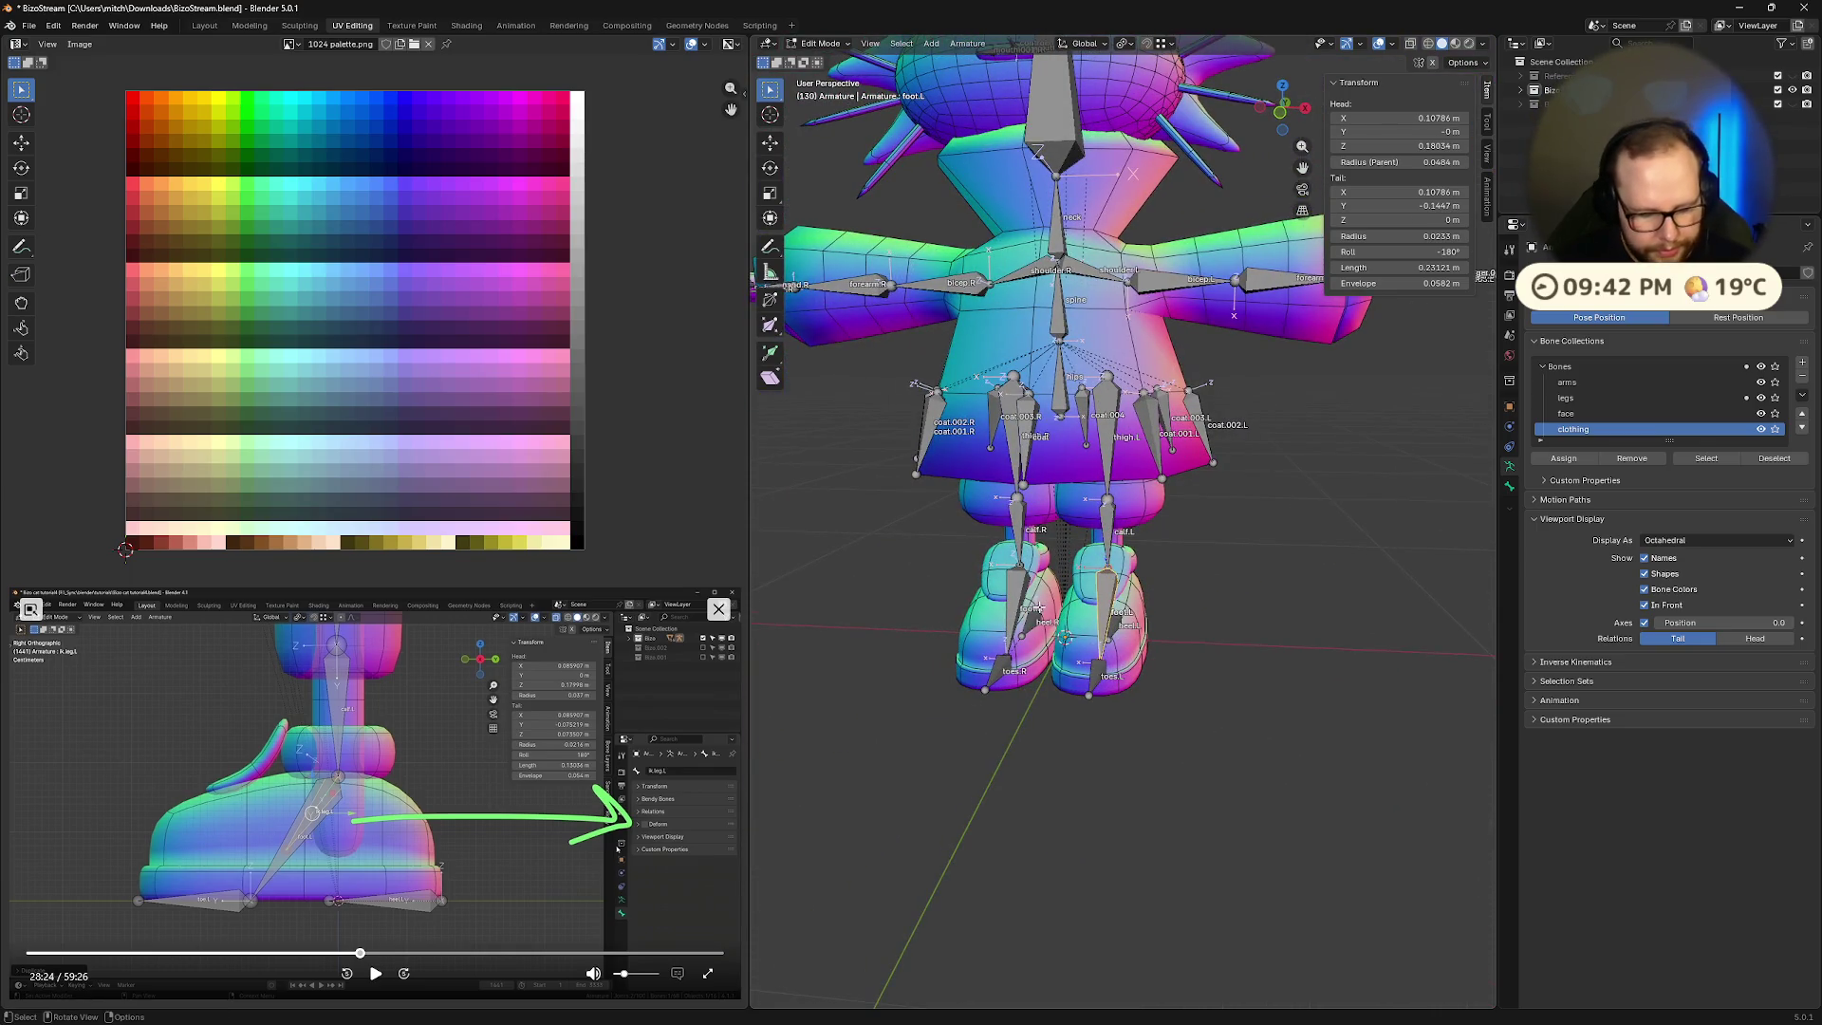
{"action": "key", "text": "ctrl+Tab"}
{"action": "key", "text": "Tab"}
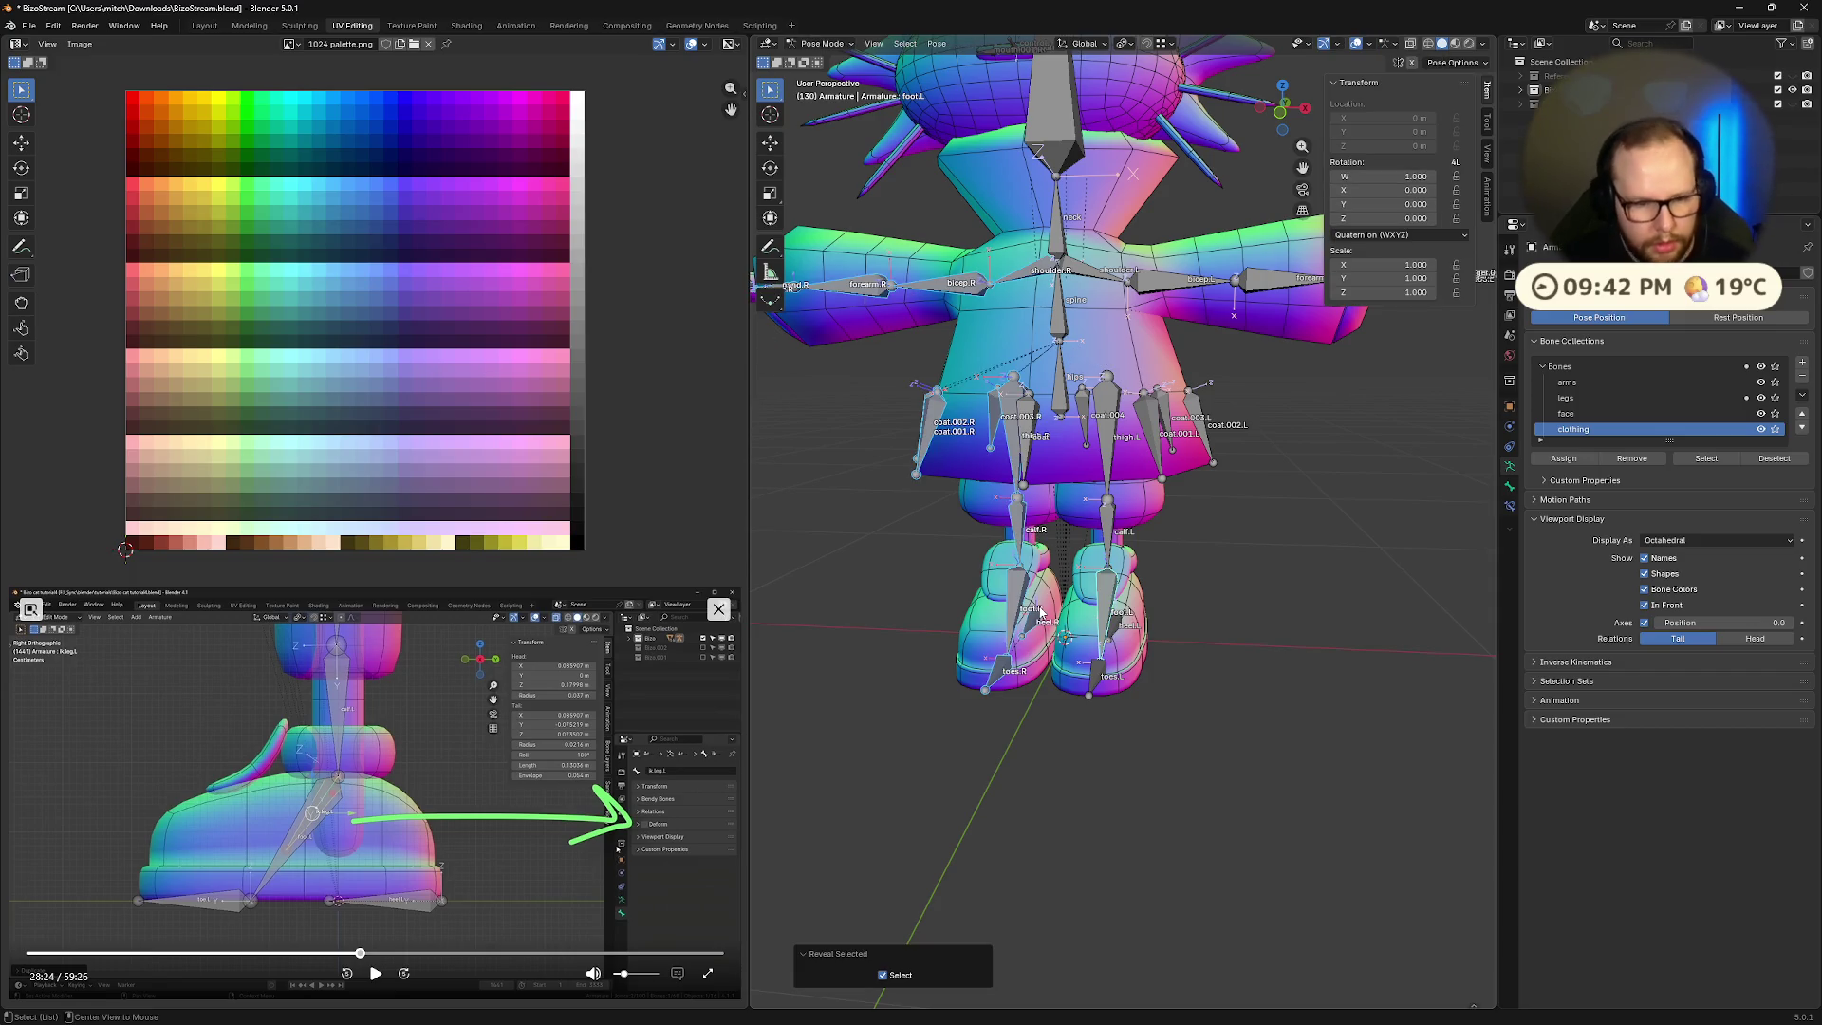
{"action": "middle_click_drag", "start_coordinate": [1130, 604], "coordinate": [1232, 595]}
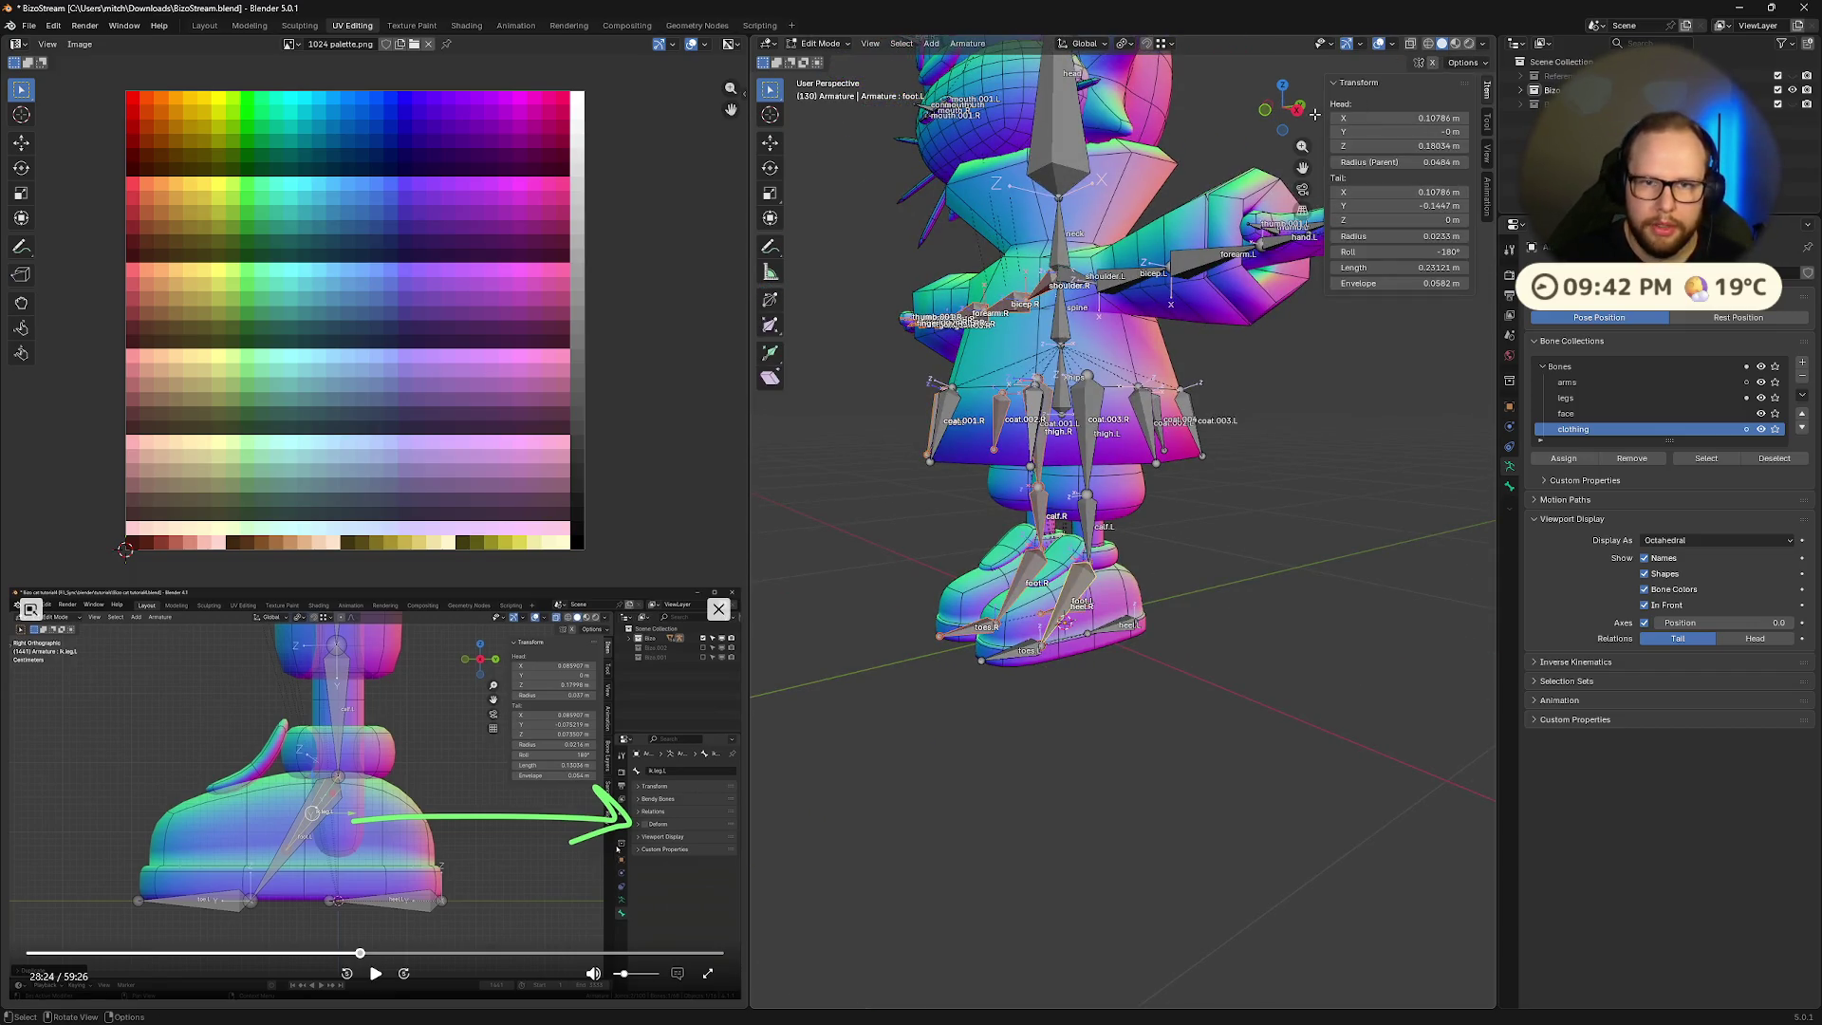
{"action": "key", "text": "h"}
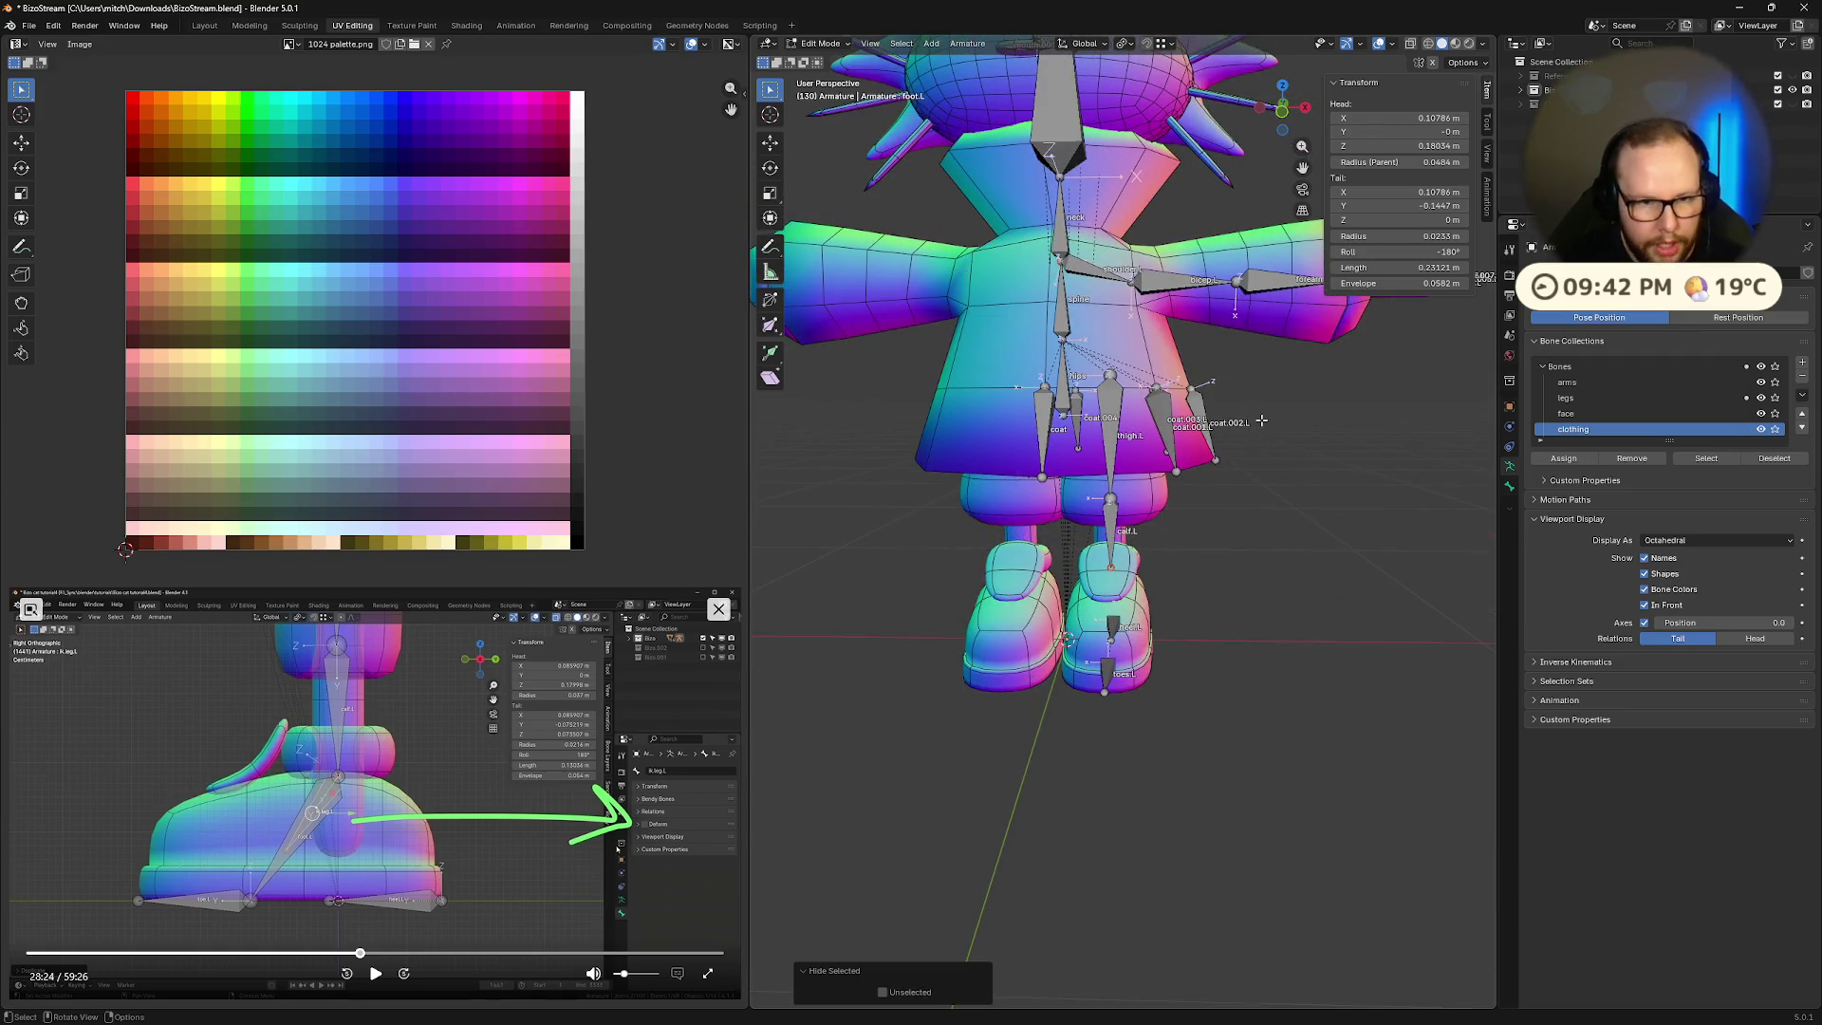